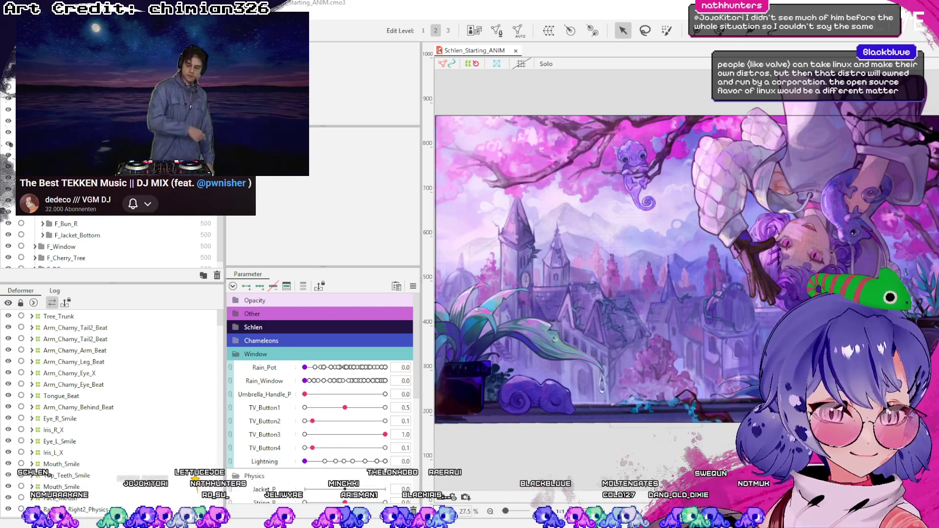
{"action": "scroll", "coordinate": [686, 336], "scroll_direction": "down", "scroll_amount": 2}
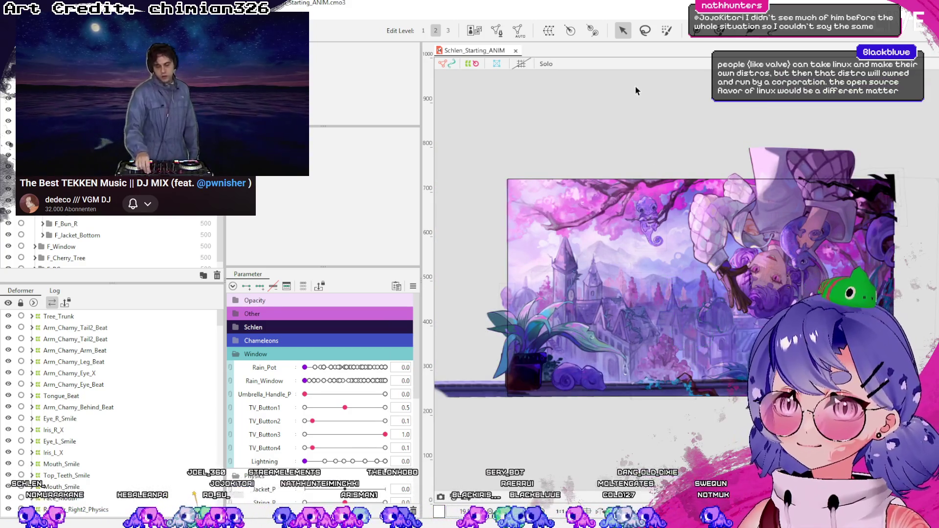
{"action": "scroll", "coordinate": [749, 287], "scroll_direction": "up", "scroll_amount": 1}
{"action": "scroll", "coordinate": [748, 287], "scroll_direction": "up", "scroll_amount": 1}
{"action": "scroll", "coordinate": [748, 286], "scroll_direction": "up", "scroll_amount": 1}
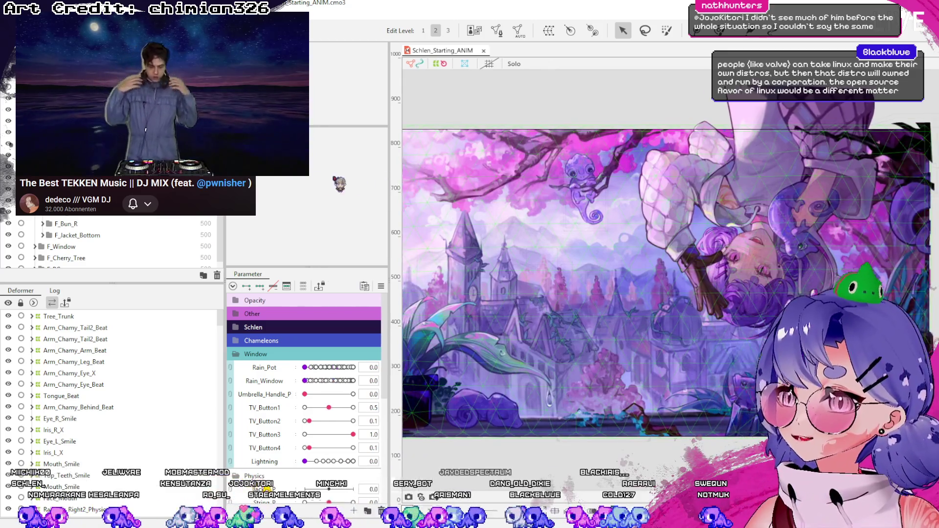
Widen the canvas panel leftward over the Parameter panel to give the artwork more room.
{"action": "left_click_drag", "start_coordinate": [423, 293], "coordinate": [249, 294]}
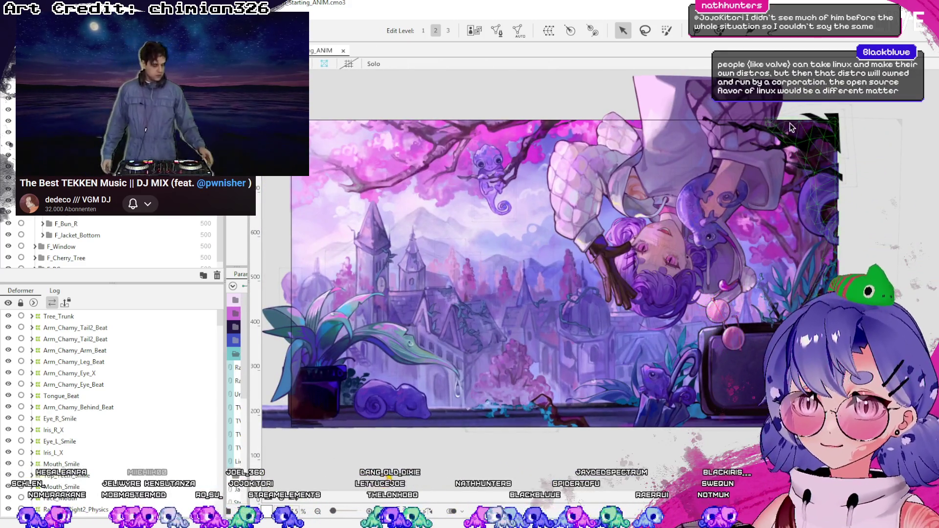
{"action": "scroll", "coordinate": [777, 190], "scroll_direction": "up", "scroll_amount": 1}
{"action": "scroll", "coordinate": [759, 258], "scroll_direction": "up", "scroll_amount": 1}
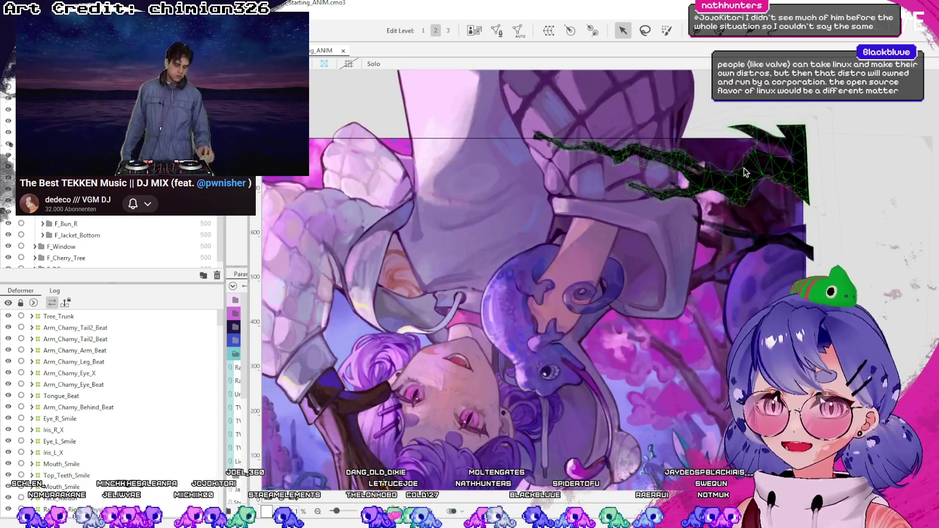
{"action": "scroll", "coordinate": [759, 258], "scroll_direction": "down", "scroll_amount": 3}
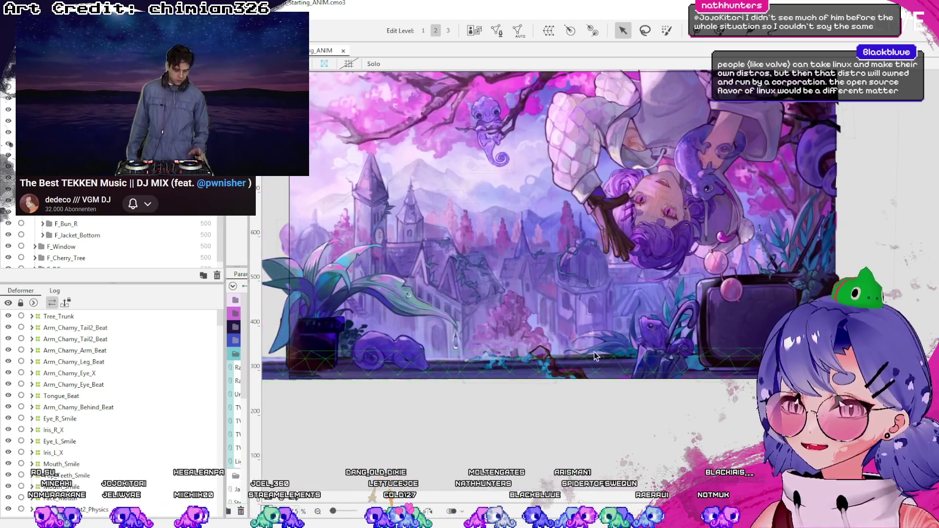
{"action": "scroll", "coordinate": [682, 373], "scroll_direction": "up", "scroll_amount": 2}
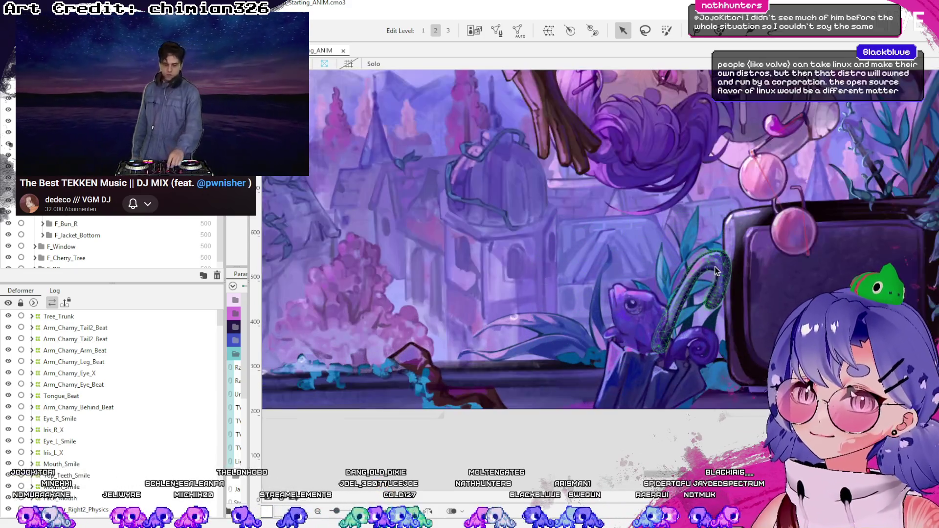
{"action": "scroll", "coordinate": [637, 402], "scroll_direction": "down", "scroll_amount": 2}
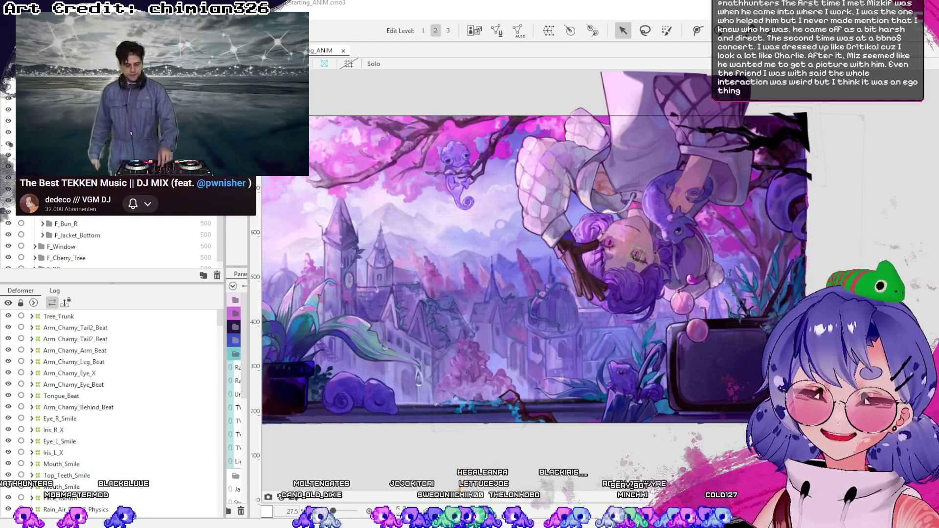
{"action": "scroll", "coordinate": [565, 220], "scroll_direction": "up", "scroll_amount": 2}
{"action": "scroll", "coordinate": [653, 242], "scroll_direction": "down", "scroll_amount": 2}
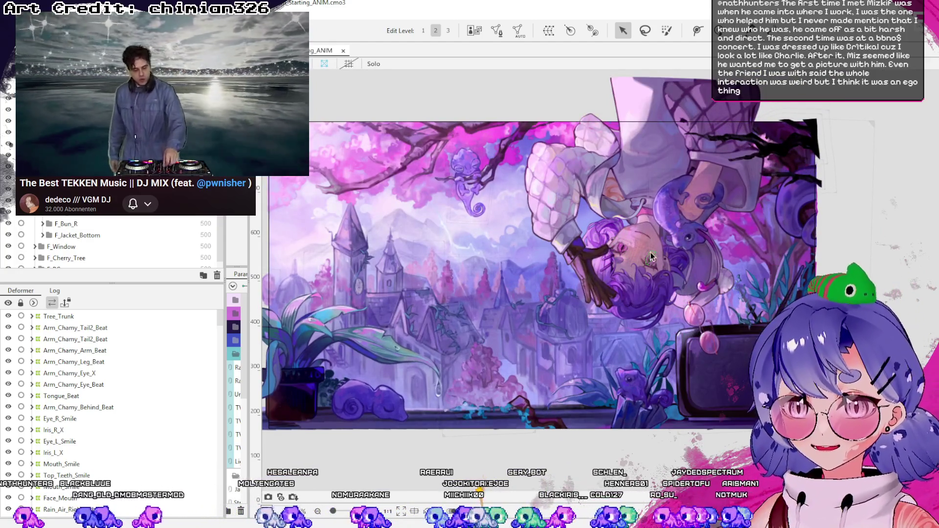
{"action": "scroll", "coordinate": [626, 249], "scroll_direction": "up", "scroll_amount": 2}
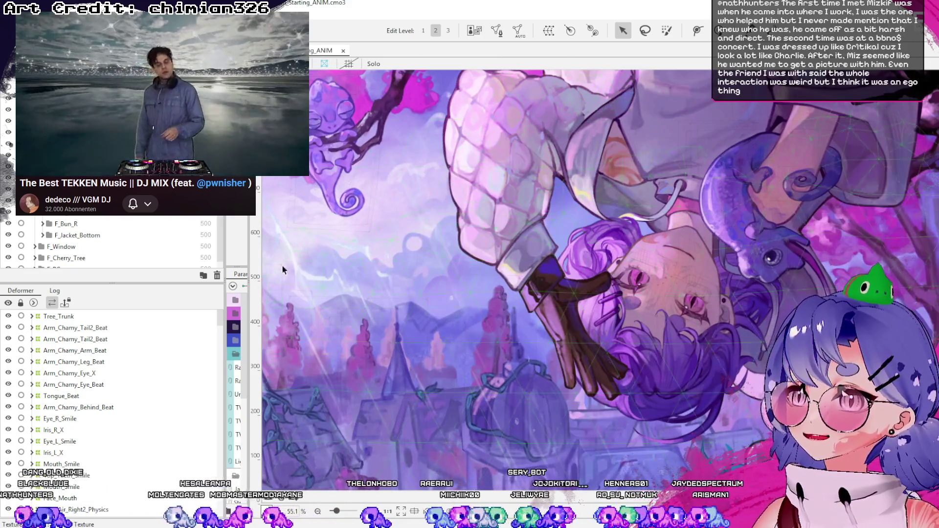
Widen the Parameter panel so its sliders show again beside the artwork.
{"action": "left_click_drag", "start_coordinate": [254, 294], "coordinate": [388, 294]}
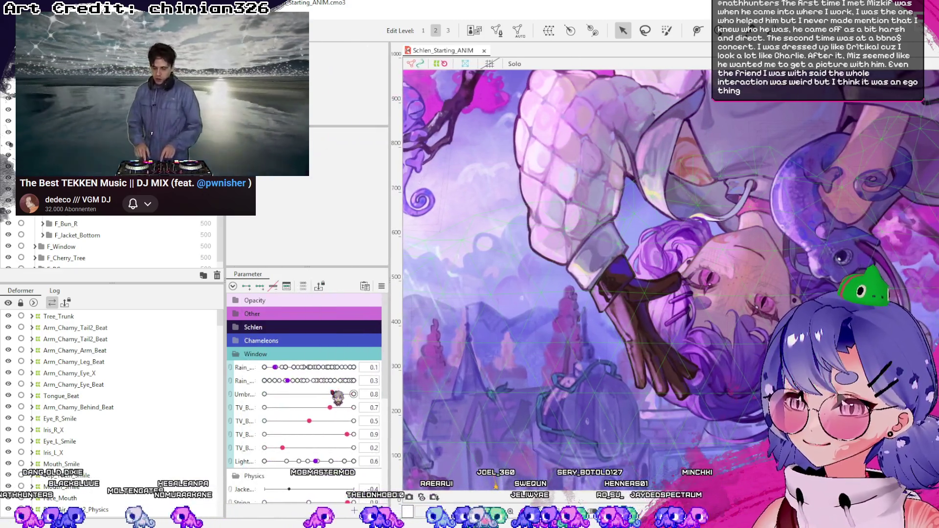
{"action": "scroll", "coordinate": [291, 411], "scroll_direction": "down", "scroll_amount": 3}
{"action": "scroll", "coordinate": [286, 411], "scroll_direction": "up", "scroll_amount": 3}
{"action": "scroll", "coordinate": [255, 372], "scroll_direction": "down", "scroll_amount": 3}
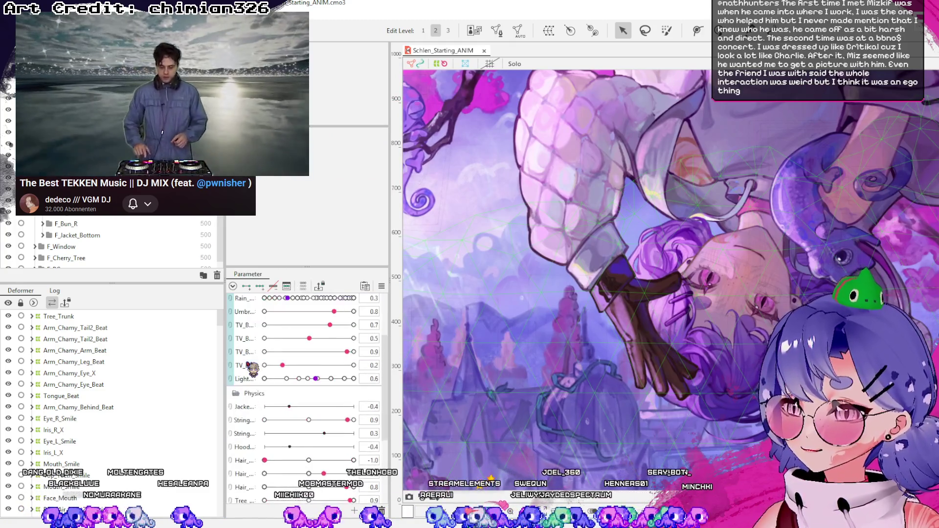
Widen the Physics parameter list and name column, then raise Hair_Front_P from -1.0 to 1.0.
{"action": "mouse_move", "coordinate": [392, 356]}
{"action": "left_mouse_down"}
{"action": "mouse_move", "coordinate": [415, 356]}
{"action": "mouse_move", "coordinate": [391, 357]}
{"action": "left_mouse_up"}
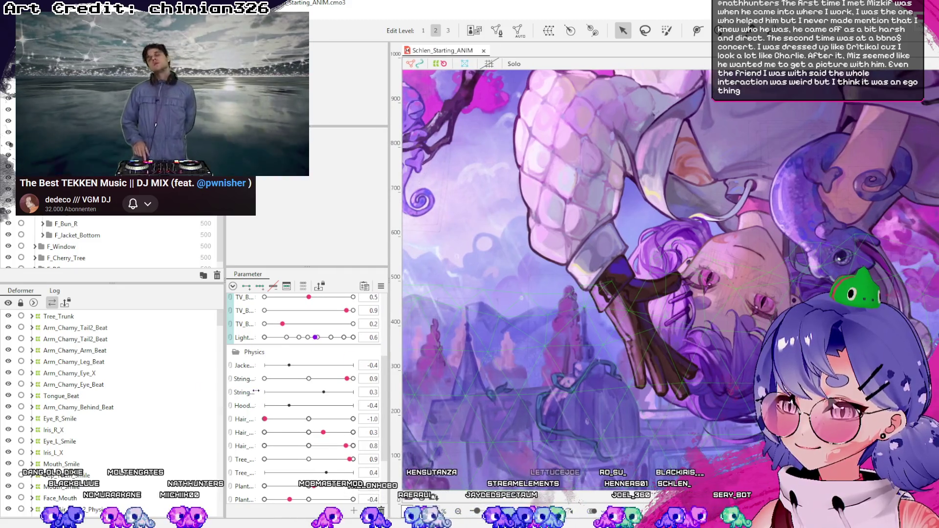
{"action": "left_click_drag", "start_coordinate": [256, 391], "coordinate": [279, 393]}
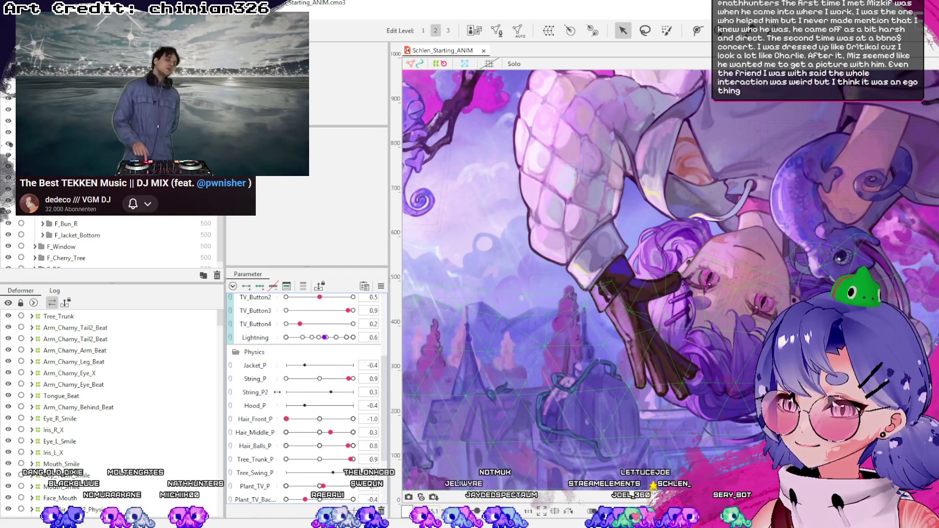
{"action": "mouse_move", "coordinate": [294, 424]}
{"action": "left_mouse_down"}
{"action": "mouse_move", "coordinate": [353, 419]}
{"action": "mouse_move", "coordinate": [307, 433]}
{"action": "mouse_move", "coordinate": [352, 445]}
{"action": "left_mouse_up"}
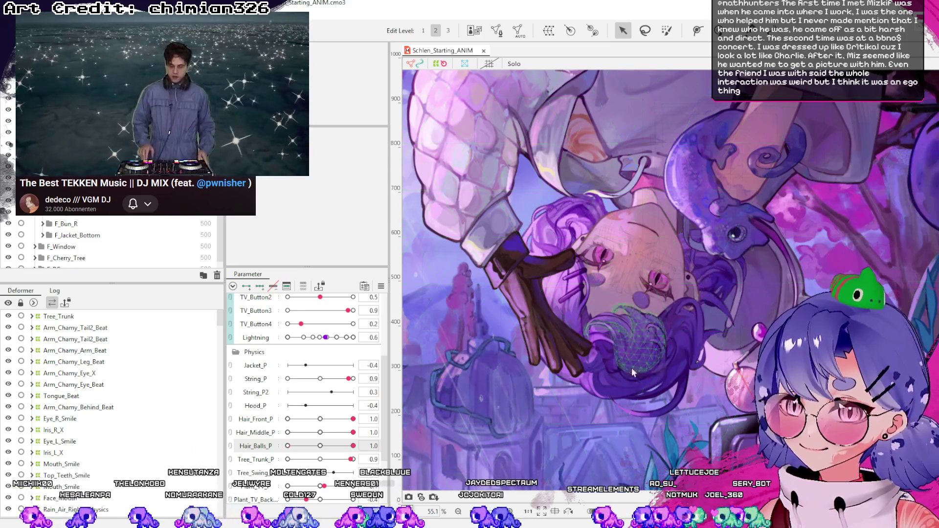
{"action": "scroll", "coordinate": [629, 359], "scroll_direction": "down", "scroll_amount": 3}
{"action": "scroll", "coordinate": [629, 360], "scroll_direction": "up", "scroll_amount": 2}
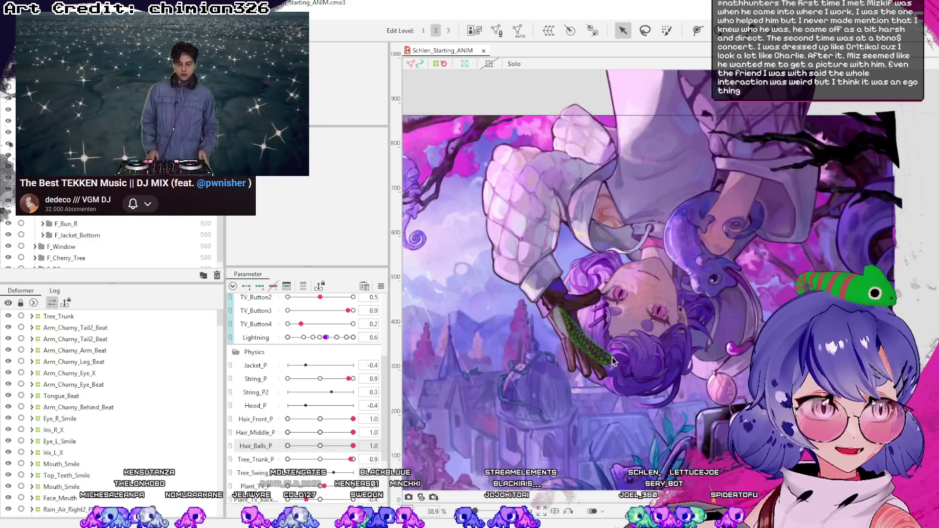
{"action": "left_click", "coordinate": [356, 419]}
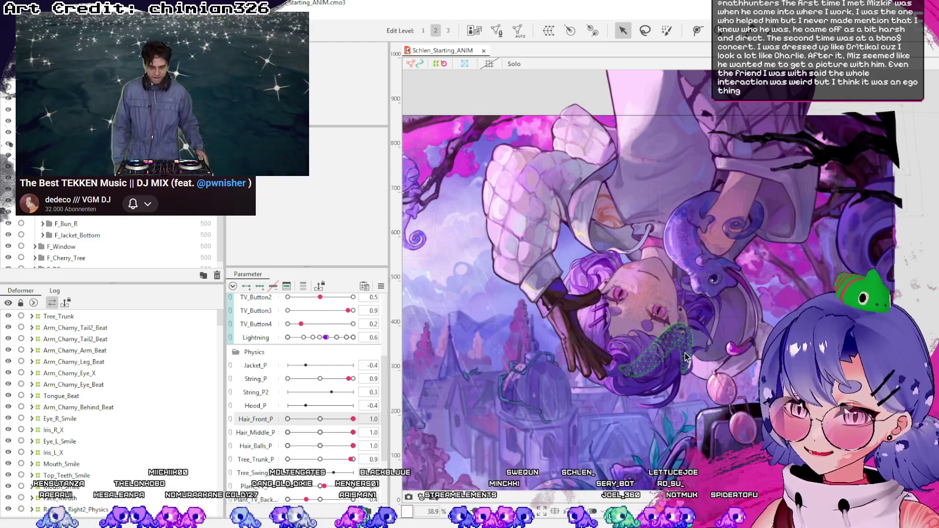
{"action": "scroll", "coordinate": [625, 393], "scroll_direction": "up", "scroll_amount": 2}
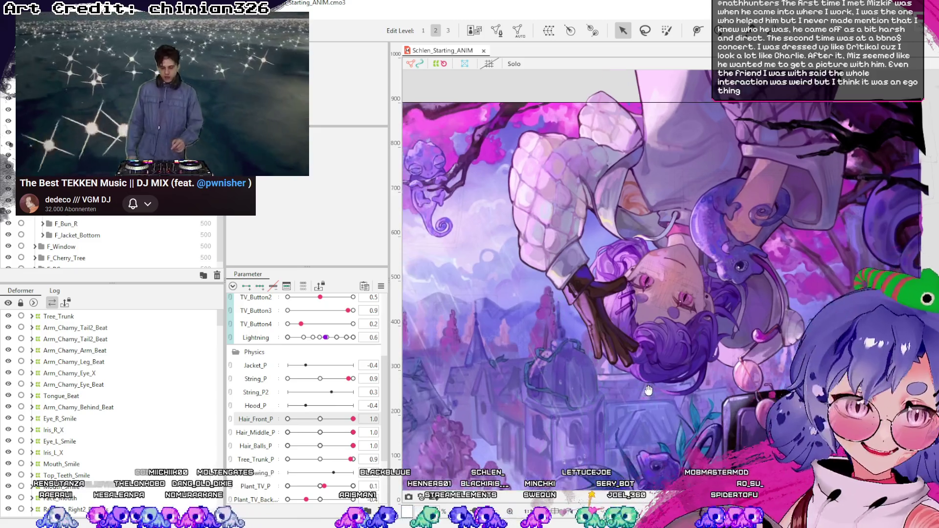
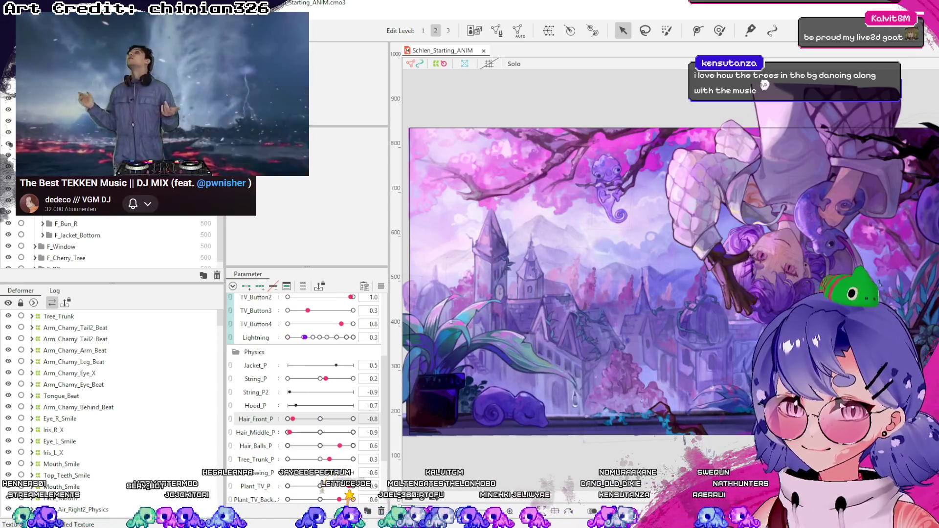
{"action": "scroll", "coordinate": [301, 393], "scroll_direction": "up", "scroll_amount": 3}
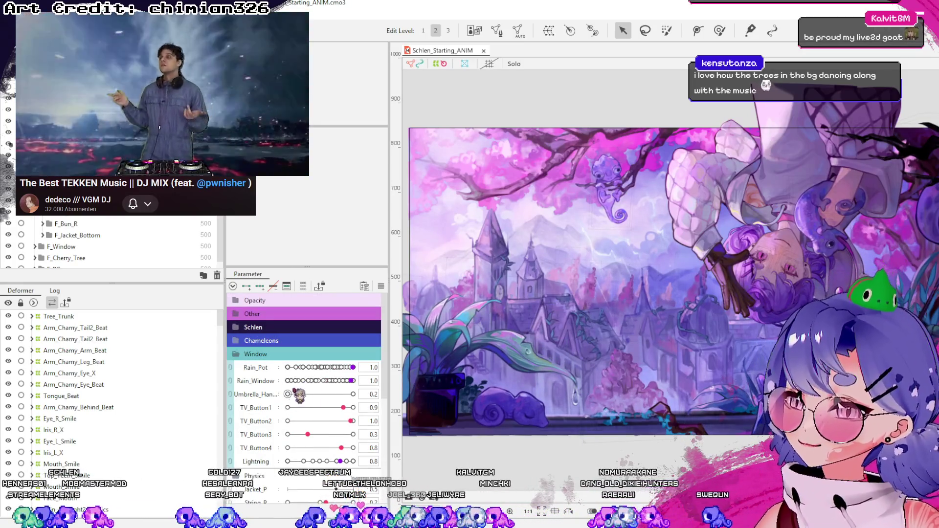
Expand the Other parameter group to reveal its Breath and Beat controls.
{"action": "left_click", "coordinate": [240, 315]}
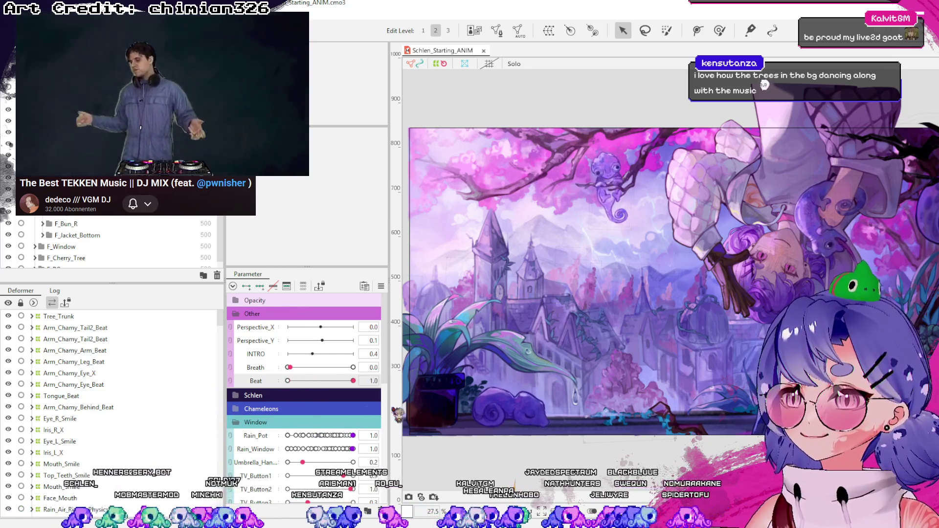
{"action": "scroll", "coordinate": [580, 213], "scroll_direction": "up", "scroll_amount": 3}
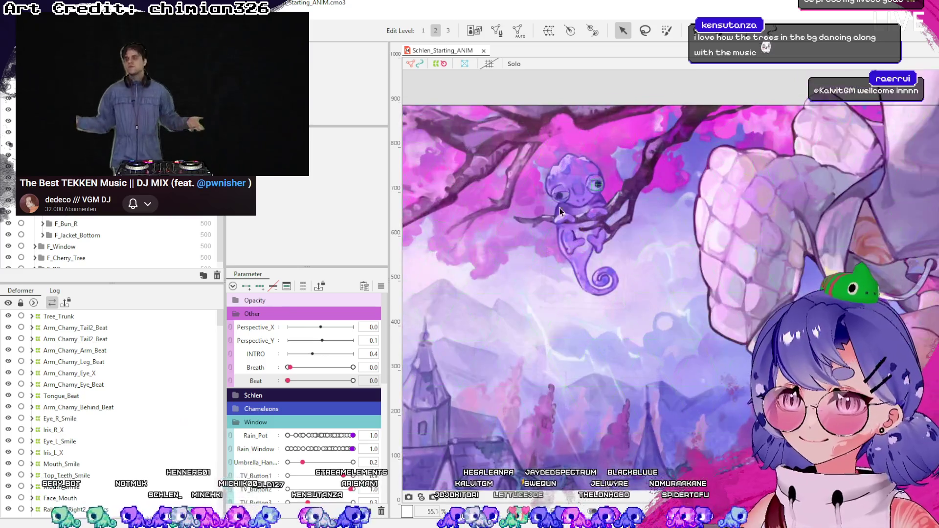
{"action": "scroll", "coordinate": [587, 194], "scroll_direction": "up", "scroll_amount": 3}
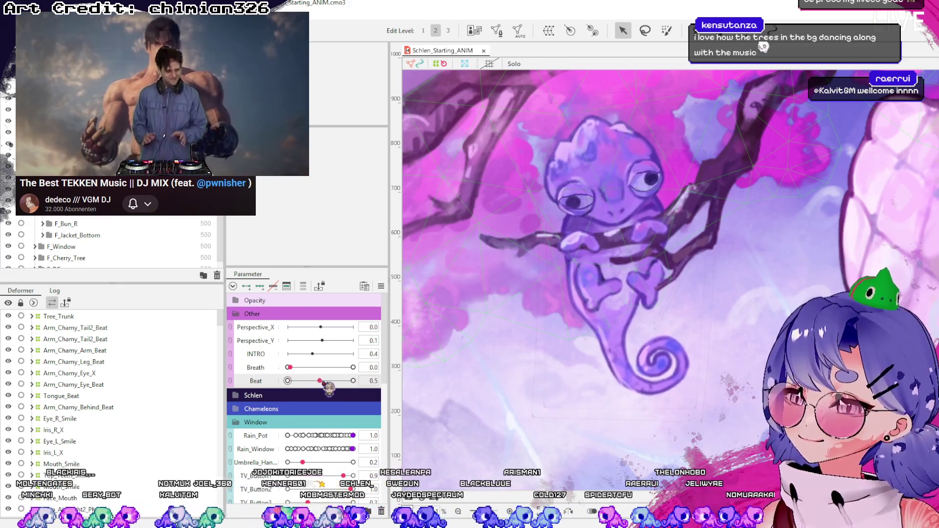
Sweep the Beat slider to bob the chameleon up to its maximum, settling near 0.4.
{"action": "mouse_move", "coordinate": [331, 395]}
{"action": "left_mouse_down"}
{"action": "mouse_move", "coordinate": [354, 389]}
{"action": "mouse_move", "coordinate": [319, 390]}
{"action": "left_mouse_up"}
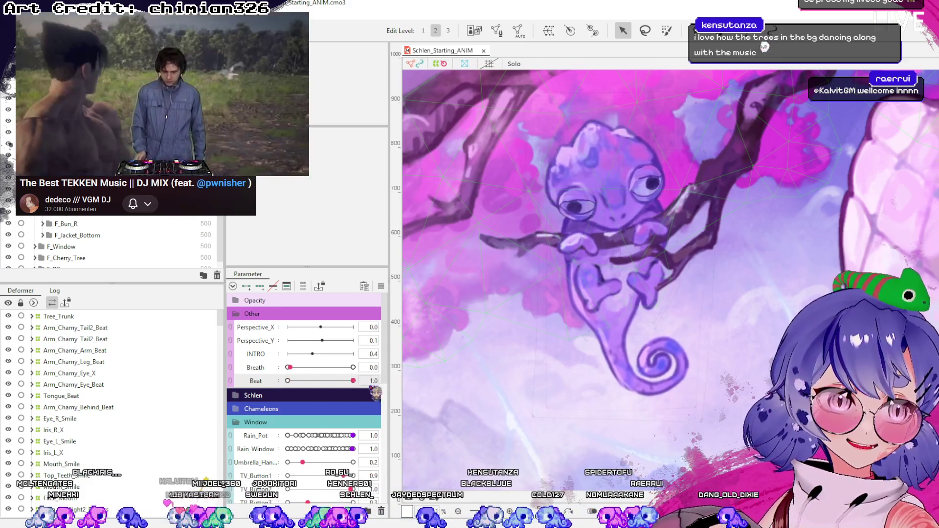
{"action": "mouse_move", "coordinate": [319, 390]}
{"action": "left_mouse_down"}
{"action": "mouse_move", "coordinate": [387, 387]}
{"action": "mouse_move", "coordinate": [317, 389]}
{"action": "left_mouse_up"}
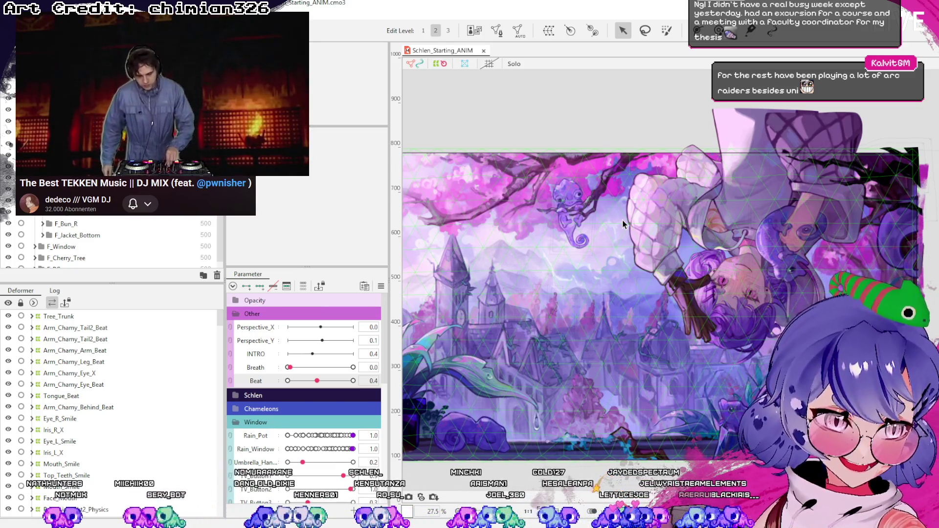
Deselect the artwork's mesh by clicking the empty grey canvas.
{"action": "left_click", "coordinate": [568, 117]}
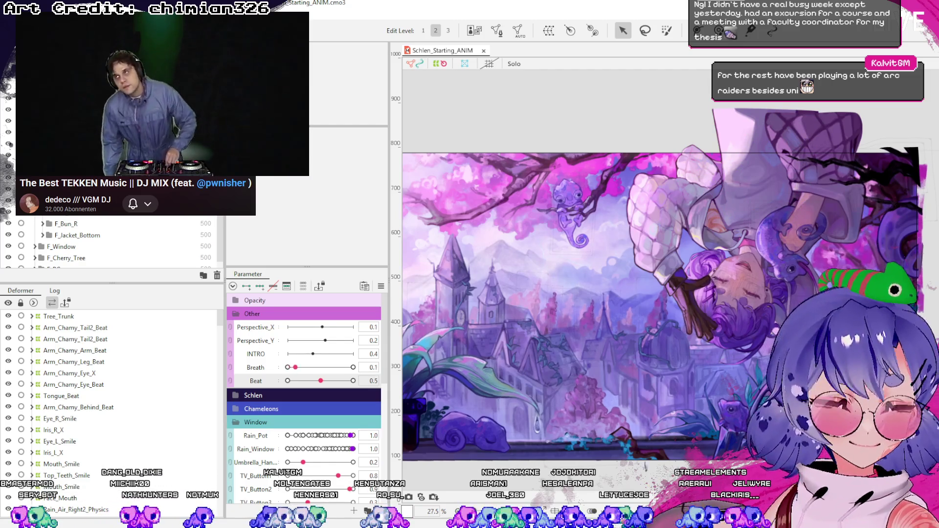
{"action": "scroll", "coordinate": [514, 443], "scroll_direction": "up", "scroll_amount": 2}
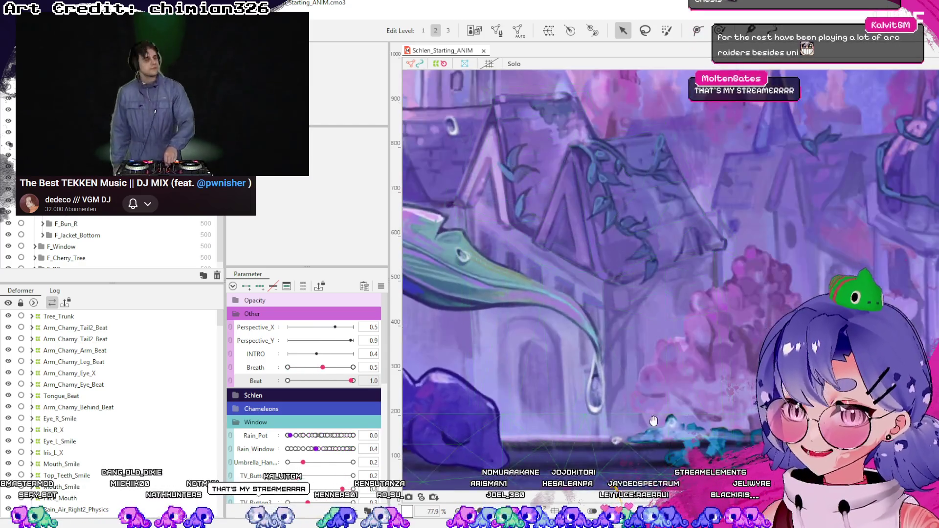
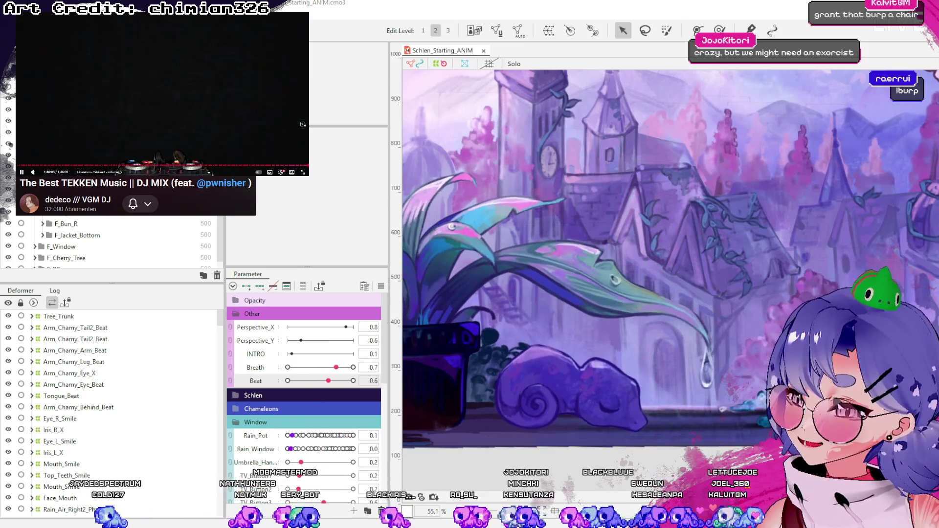
{"action": "scroll", "coordinate": [303, 123], "scroll_direction": "down", "scroll_amount": 3}
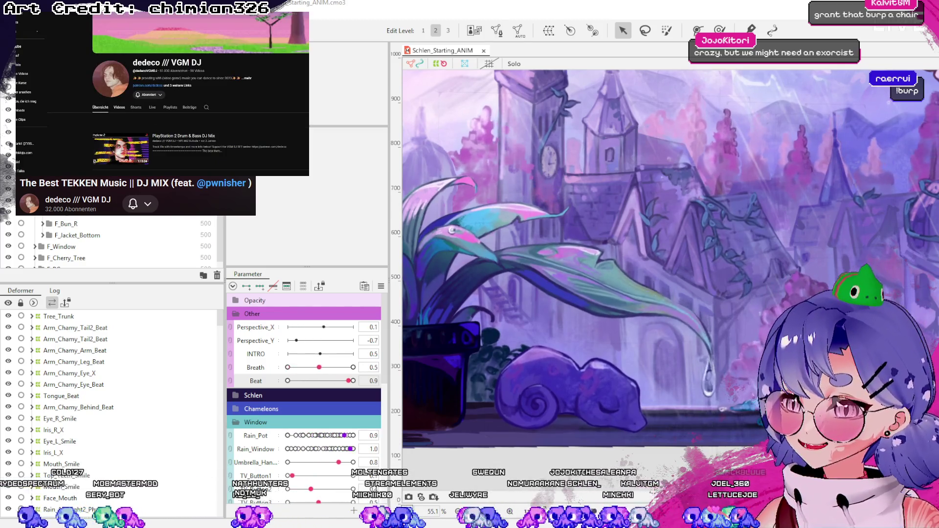
Show the dedeco /// VGM DJ channel's Videos thumbnail grid.
{"action": "left_click", "coordinate": [119, 107]}
{"action": "scroll", "coordinate": [200, 110], "scroll_direction": "down", "scroll_amount": 2}
{"action": "scroll", "coordinate": [200, 110], "scroll_direction": "down", "scroll_amount": 1}
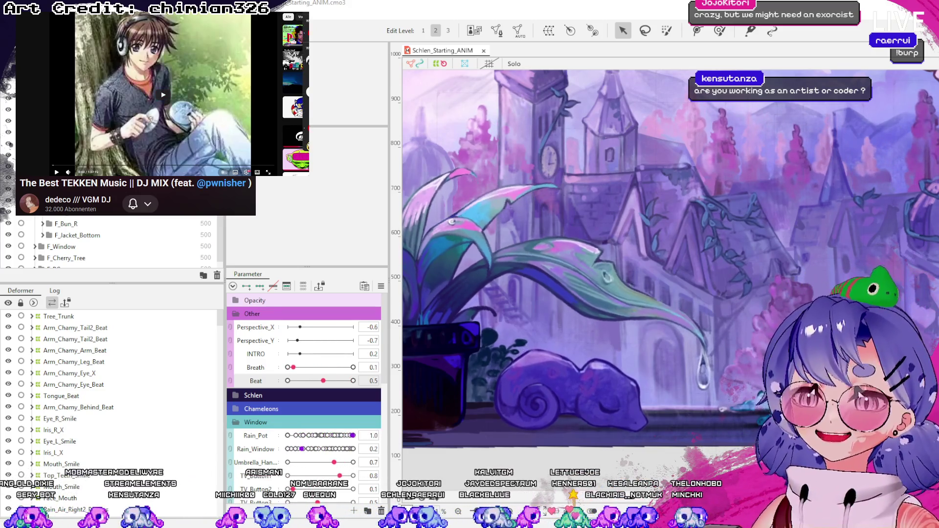
{"action": "scroll", "coordinate": [178, 94], "scroll_direction": "down", "scroll_amount": 3}
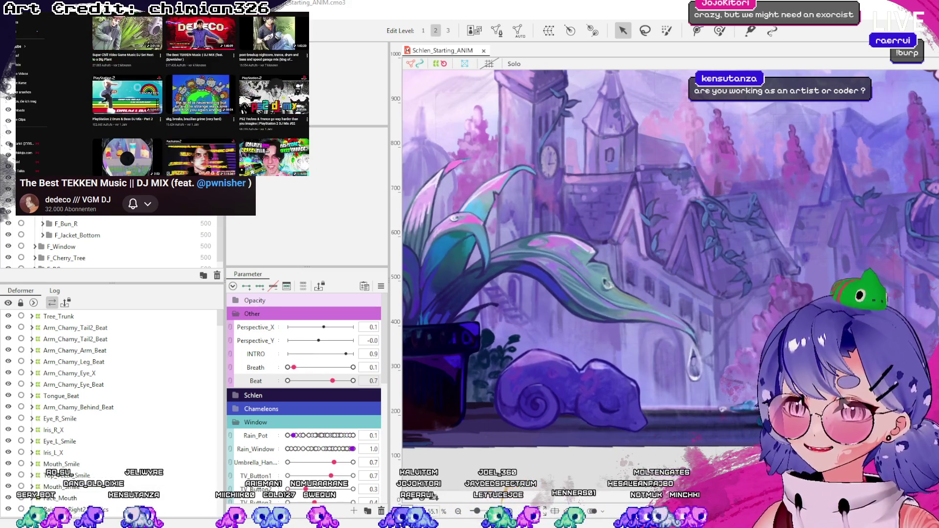
{"action": "scroll", "coordinate": [200, 96], "scroll_direction": "down", "scroll_amount": 2}
{"action": "scroll", "coordinate": [199, 96], "scroll_direction": "down", "scroll_amount": 2}
{"action": "scroll", "coordinate": [199, 96], "scroll_direction": "down", "scroll_amount": 2}
{"action": "scroll", "coordinate": [199, 96], "scroll_direction": "up", "scroll_amount": 3}
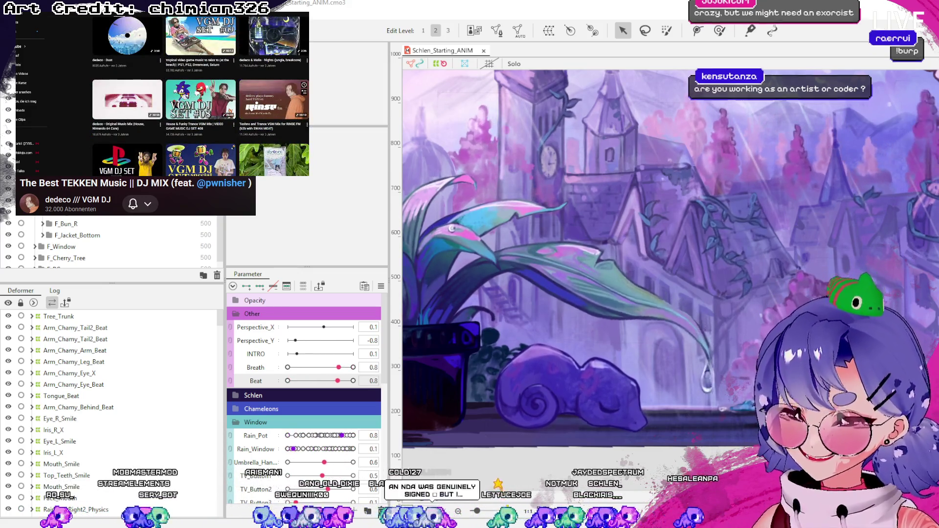
{"action": "scroll", "coordinate": [200, 96], "scroll_direction": "down", "scroll_amount": 1}
{"action": "scroll", "coordinate": [200, 96], "scroll_direction": "down", "scroll_amount": 3}
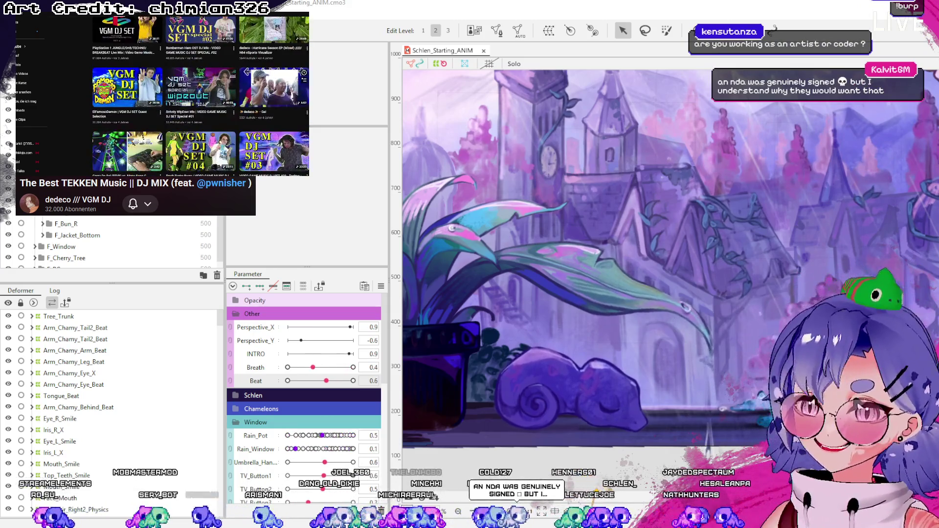
{"action": "scroll", "coordinate": [200, 95], "scroll_direction": "down", "scroll_amount": 2}
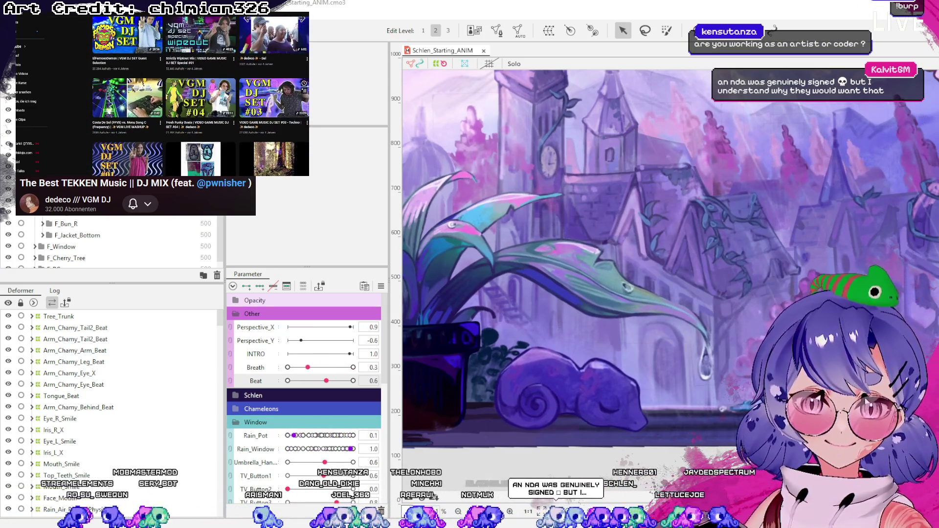
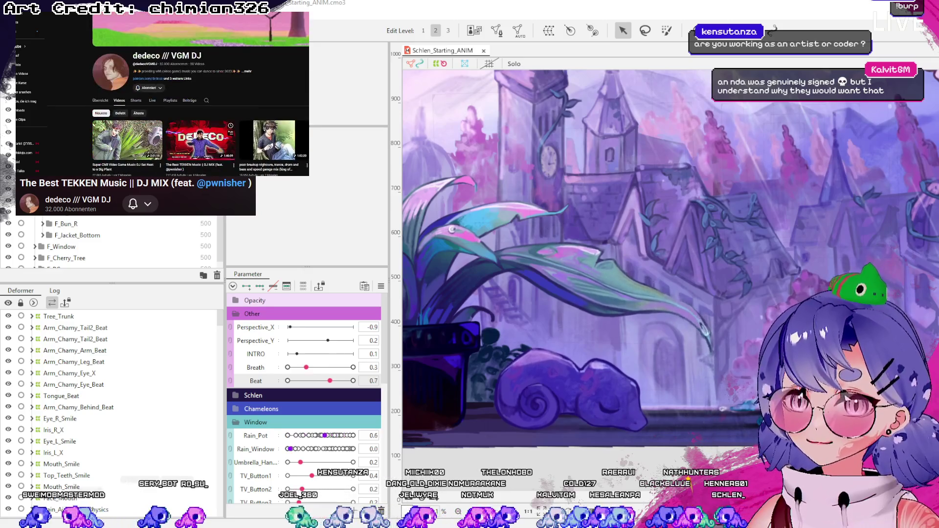
{"action": "scroll", "coordinate": [200, 95], "scroll_direction": "down", "scroll_amount": 3}
{"action": "scroll", "coordinate": [200, 96], "scroll_direction": "up", "scroll_amount": 2}
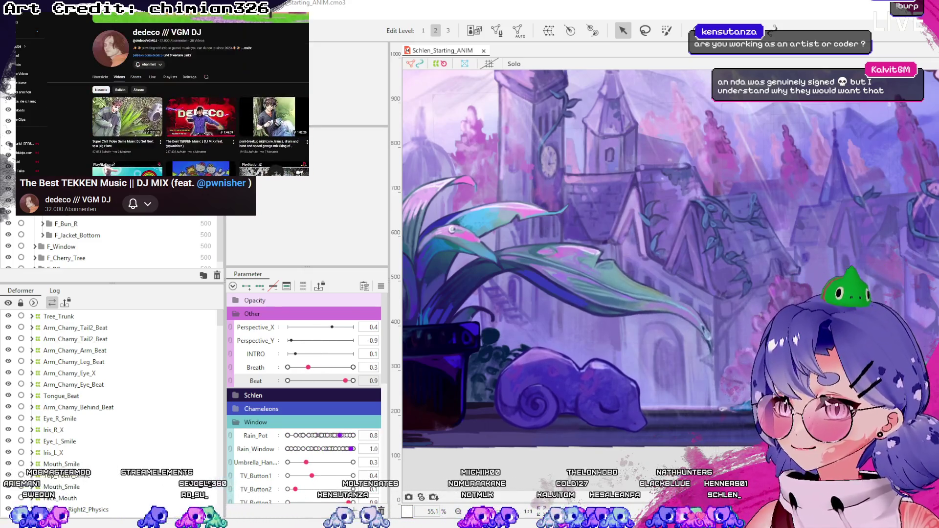
{"action": "scroll", "coordinate": [199, 96], "scroll_direction": "up", "scroll_amount": 1}
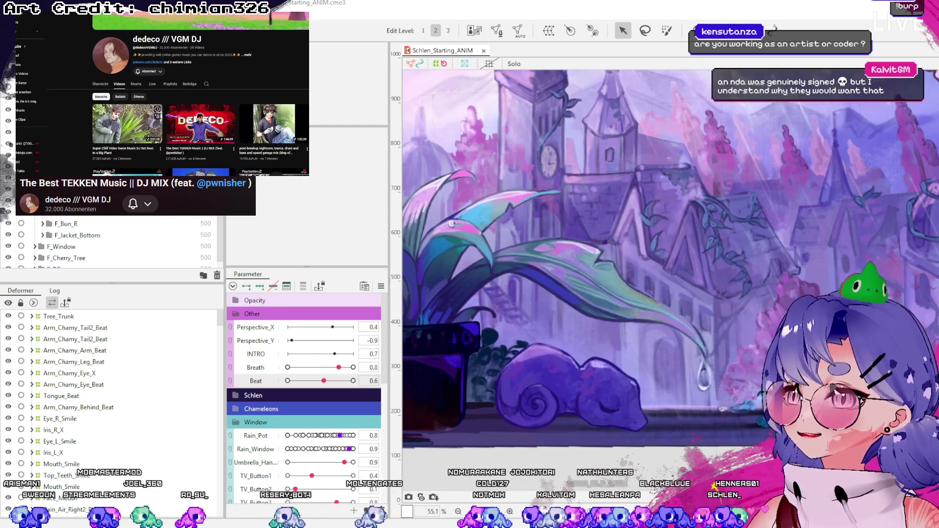
{"action": "scroll", "coordinate": [199, 95], "scroll_direction": "down", "scroll_amount": 1}
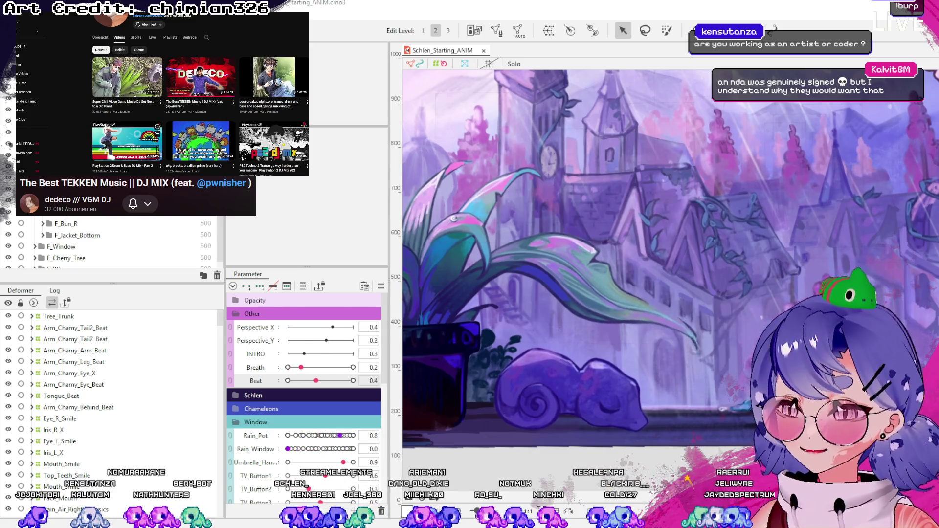
{"action": "scroll", "coordinate": [198, 96], "scroll_direction": "down", "scroll_amount": 2}
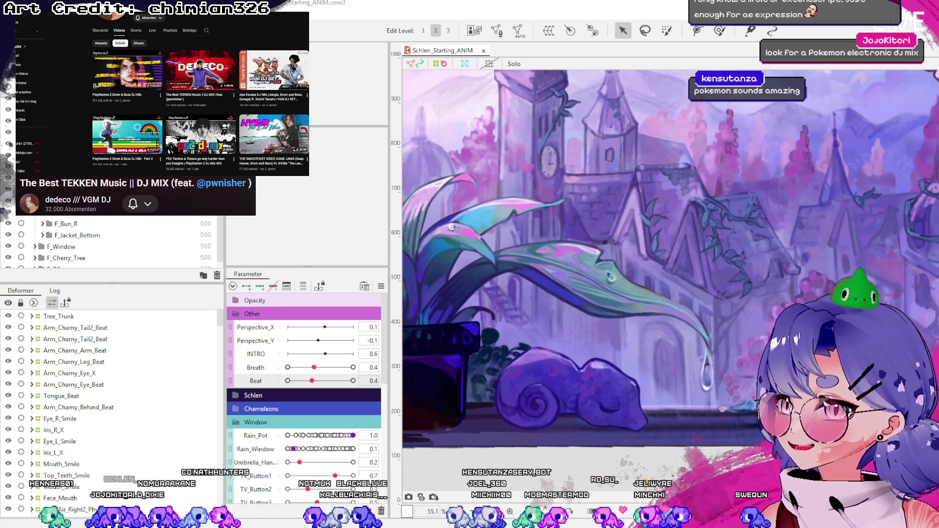
Start the Best TEKKEN Music DJ mix video playing on YouTube.
{"action": "left_click", "coordinate": [198, 73]}
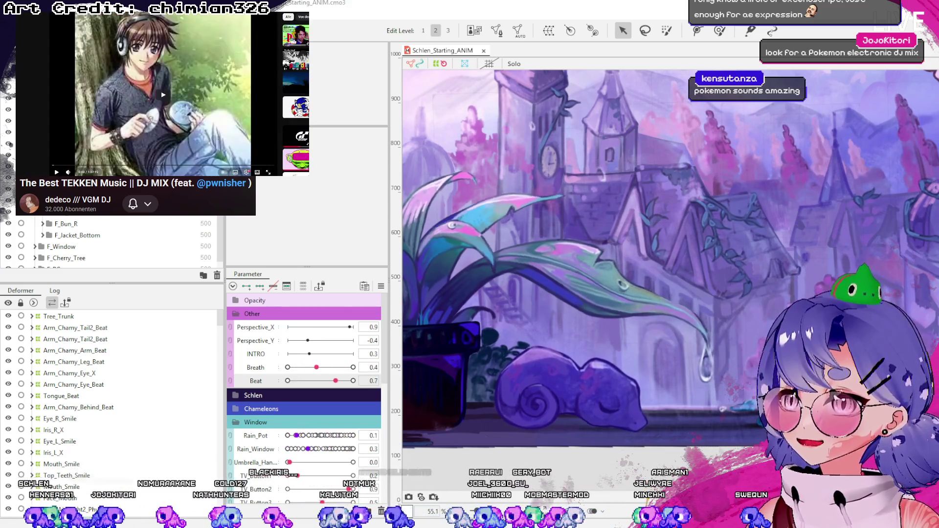
{"action": "left_click", "coordinate": [57, 171]}
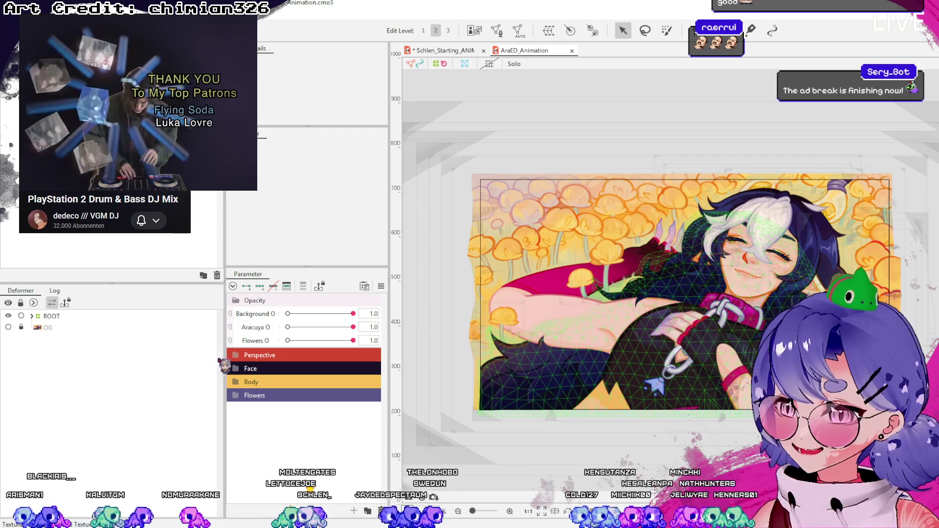
Expand the Face and Perspective groups and try the perspective tilt, ending with the face turned upward.
{"action": "left_click", "coordinate": [232, 368]}
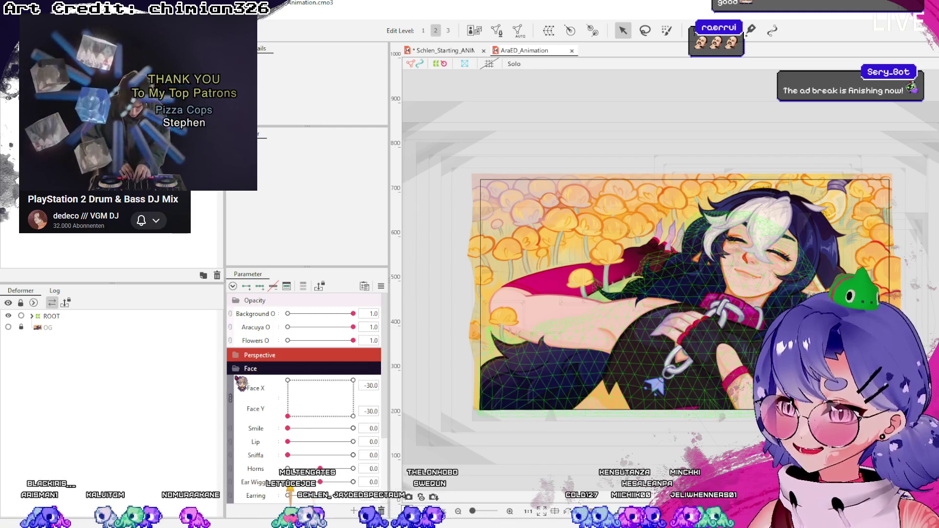
{"action": "scroll", "coordinate": [255, 420], "scroll_direction": "down", "scroll_amount": 3}
{"action": "scroll", "coordinate": [307, 390], "scroll_direction": "down", "scroll_amount": 3}
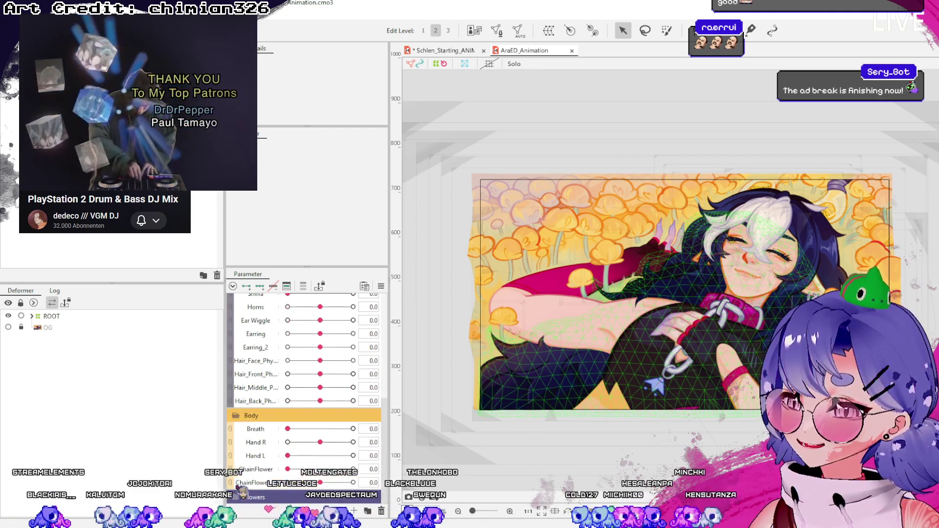
{"action": "scroll", "coordinate": [307, 381], "scroll_direction": "up", "scroll_amount": 5}
{"action": "left_click", "coordinate": [245, 300]}
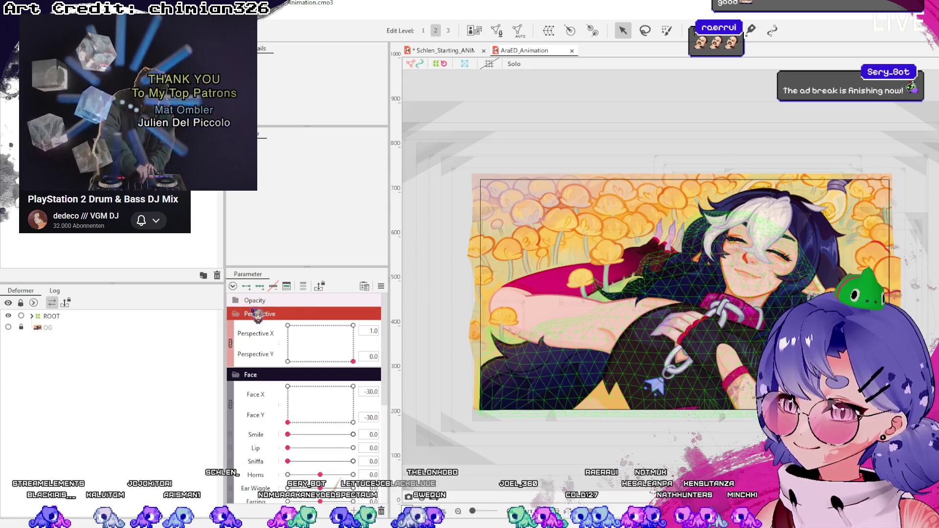
{"action": "left_click_drag", "start_coordinate": [341, 357], "coordinate": [288, 361]}
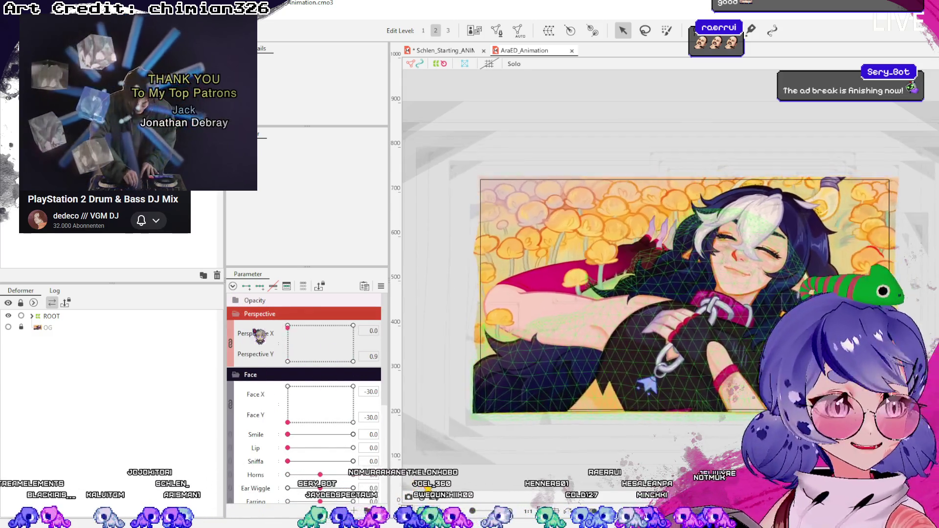
{"action": "left_click_drag", "start_coordinate": [512, 310], "coordinate": [457, 294]}
{"action": "mouse_move", "coordinate": [287, 361]}
{"action": "left_mouse_down"}
{"action": "mouse_move", "coordinate": [321, 336]}
{"action": "mouse_move", "coordinate": [336, 384]}
{"action": "mouse_move", "coordinate": [245, 387]}
{"action": "left_mouse_up"}
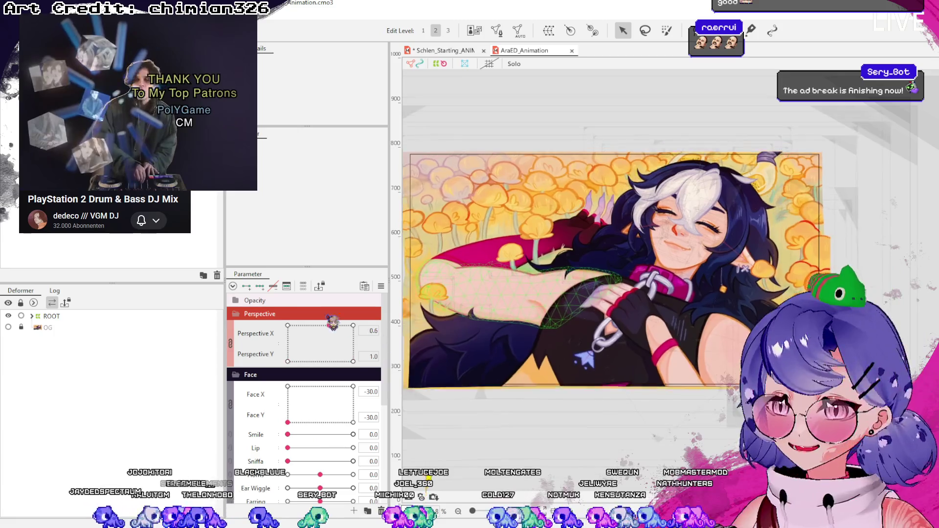
{"action": "mouse_move", "coordinate": [287, 361]}
{"action": "left_mouse_down"}
{"action": "mouse_move", "coordinate": [360, 408]}
{"action": "mouse_move", "coordinate": [382, 347]}
{"action": "mouse_move", "coordinate": [288, 361]}
{"action": "left_mouse_up"}
{"action": "left_click_drag", "start_coordinate": [325, 430], "coordinate": [257, 396]}
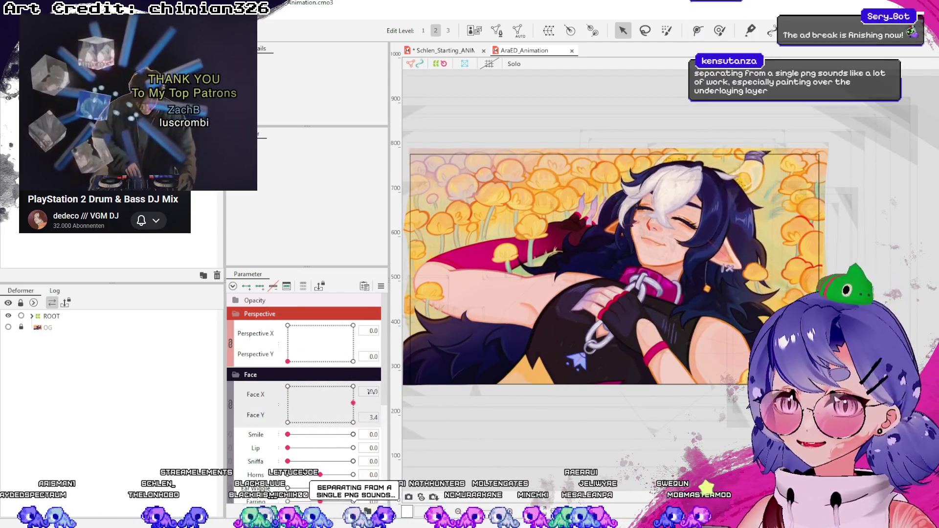
Test the Smile expression on and off, then the Sniffa expression at full strength.
{"action": "left_click_drag", "start_coordinate": [288, 434], "coordinate": [353, 434]}
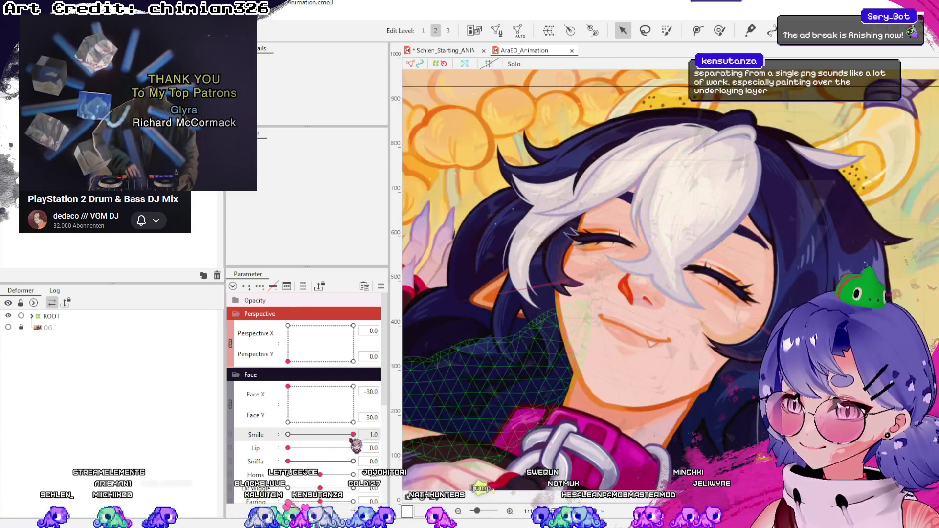
{"action": "mouse_move", "coordinate": [359, 438]}
{"action": "left_mouse_down"}
{"action": "mouse_move", "coordinate": [252, 464]}
{"action": "mouse_move", "coordinate": [353, 447]}
{"action": "left_mouse_up"}
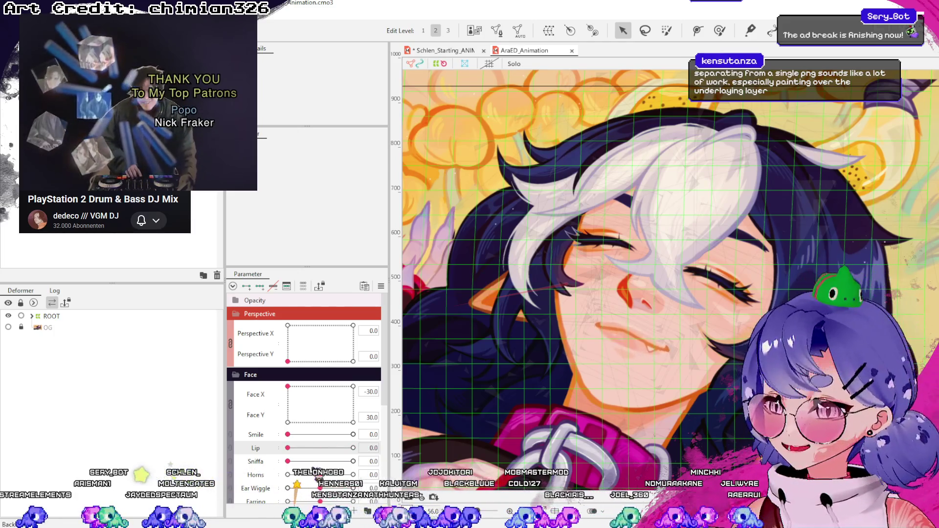
{"action": "left_click_drag", "start_coordinate": [288, 460], "coordinate": [353, 461]}
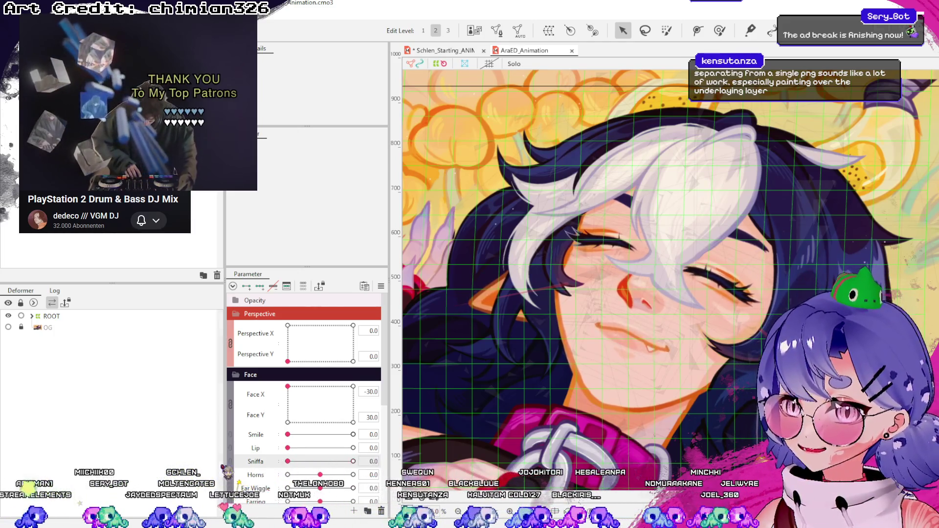
{"action": "scroll", "coordinate": [323, 441], "scroll_direction": "down", "scroll_amount": 1}
{"action": "left_click_drag", "start_coordinate": [287, 434], "coordinate": [397, 438]}
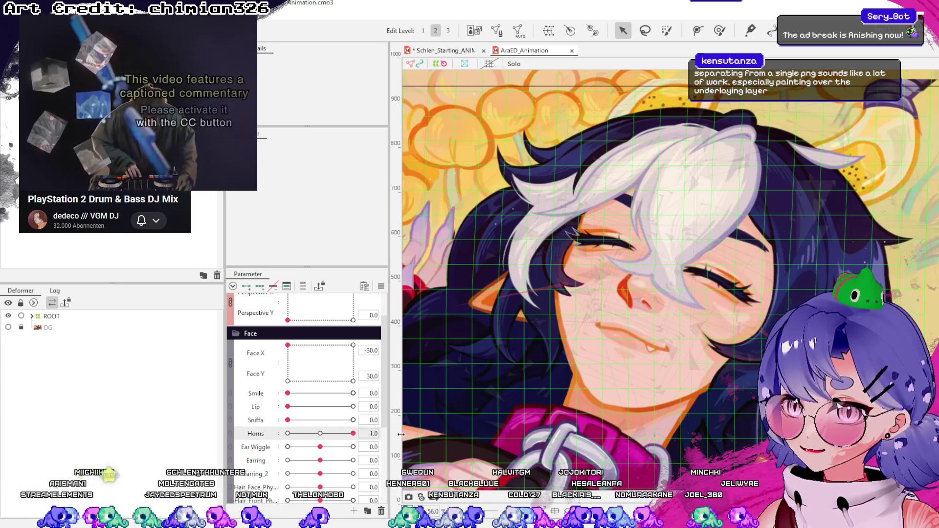
Inspect the Horn_L art mesh wireframe, then deselect it.
{"action": "left_click", "coordinate": [868, 163]}
{"action": "scroll", "coordinate": [818, 181], "scroll_direction": "up", "scroll_amount": 3}
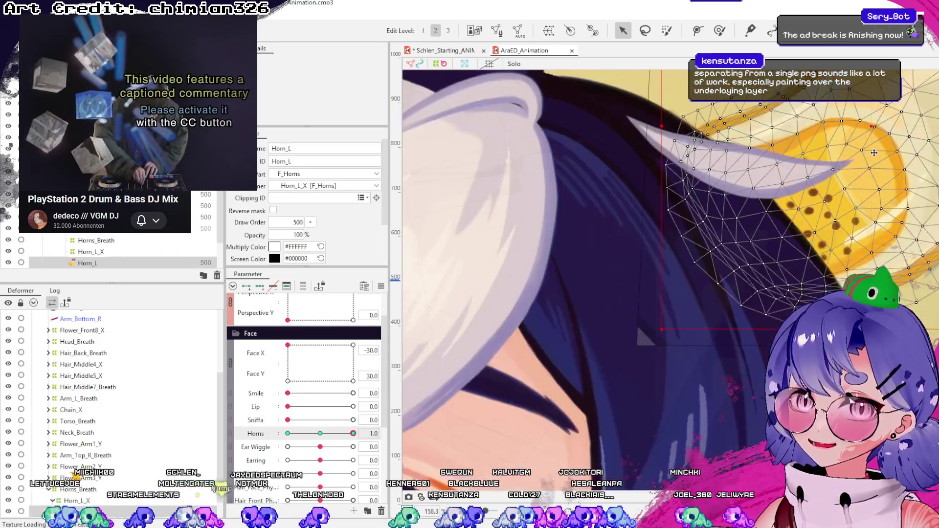
{"action": "scroll", "coordinate": [818, 181], "scroll_direction": "up", "scroll_amount": 3}
{"action": "scroll", "coordinate": [818, 181], "scroll_direction": "down", "scroll_amount": 5}
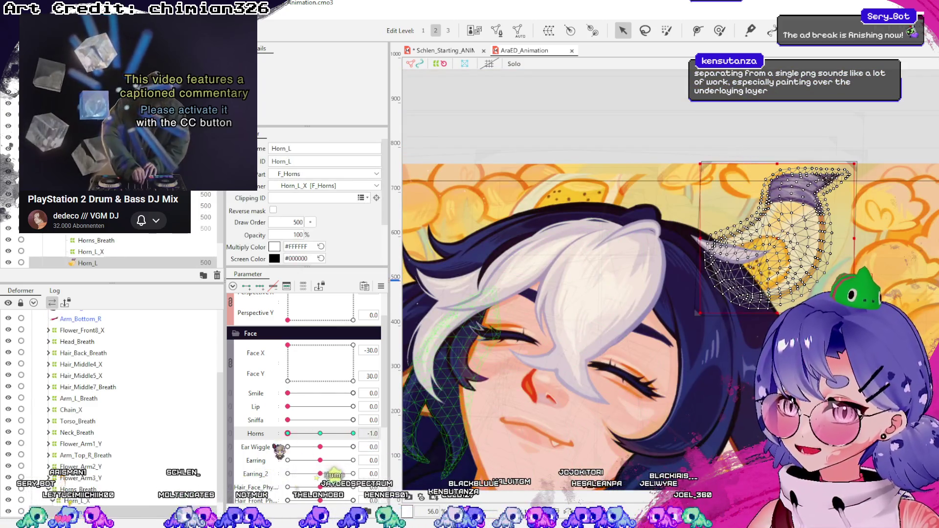
{"action": "left_click", "coordinate": [748, 140]}
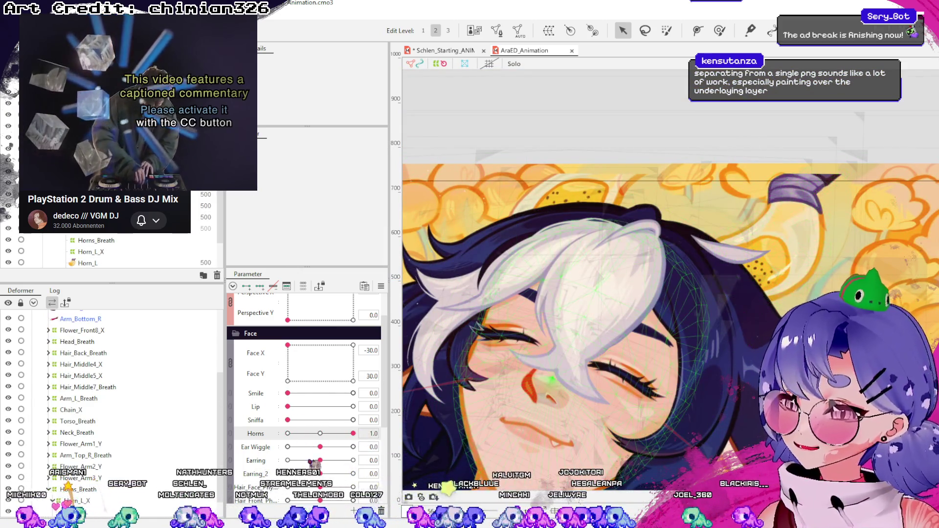
{"action": "scroll", "coordinate": [671, 315], "scroll_direction": "down", "scroll_amount": 3}
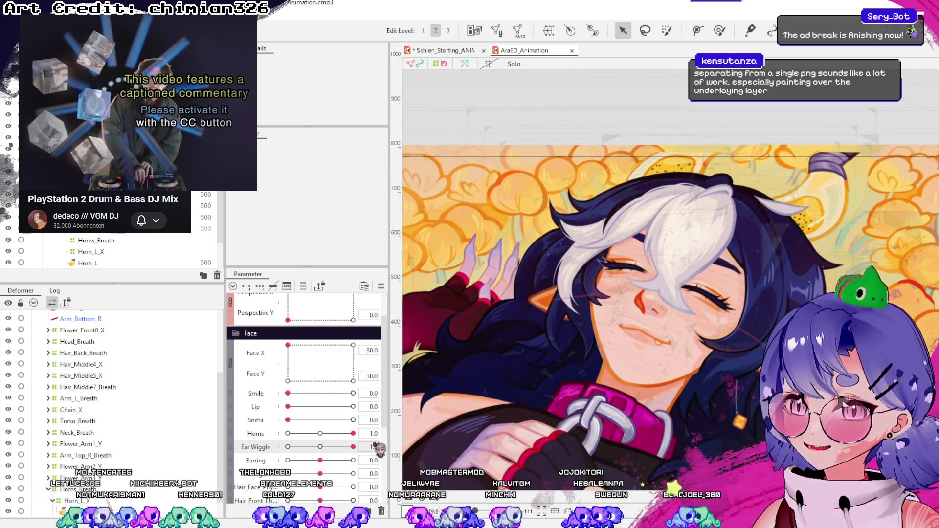
Try the ear wiggle, front hair physics and neighbouring physics sliders on the model.
{"action": "mouse_move", "coordinate": [352, 447]}
{"action": "left_mouse_down"}
{"action": "mouse_move", "coordinate": [319, 447]}
{"action": "mouse_move", "coordinate": [267, 477]}
{"action": "left_mouse_up"}
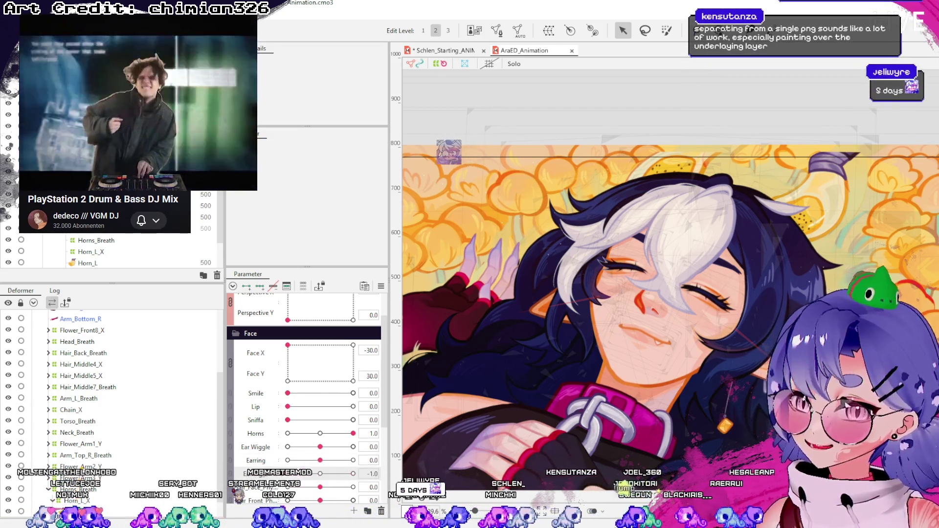
{"action": "scroll", "coordinate": [304, 396], "scroll_direction": "down", "scroll_amount": 2}
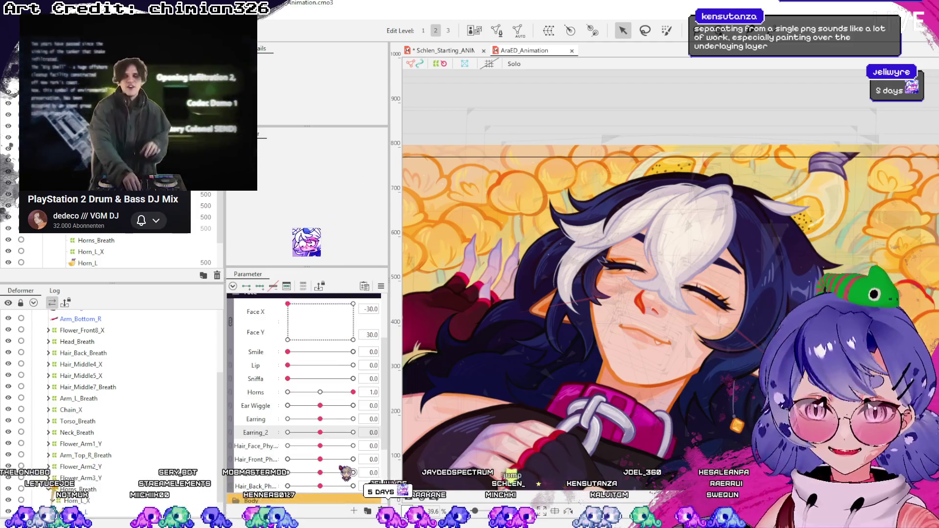
{"action": "mouse_move", "coordinate": [325, 457]}
{"action": "left_mouse_down"}
{"action": "mouse_move", "coordinate": [344, 465]}
{"action": "mouse_move", "coordinate": [292, 460]}
{"action": "left_mouse_up"}
{"action": "left_click_drag", "start_coordinate": [353, 473], "coordinate": [330, 482]}
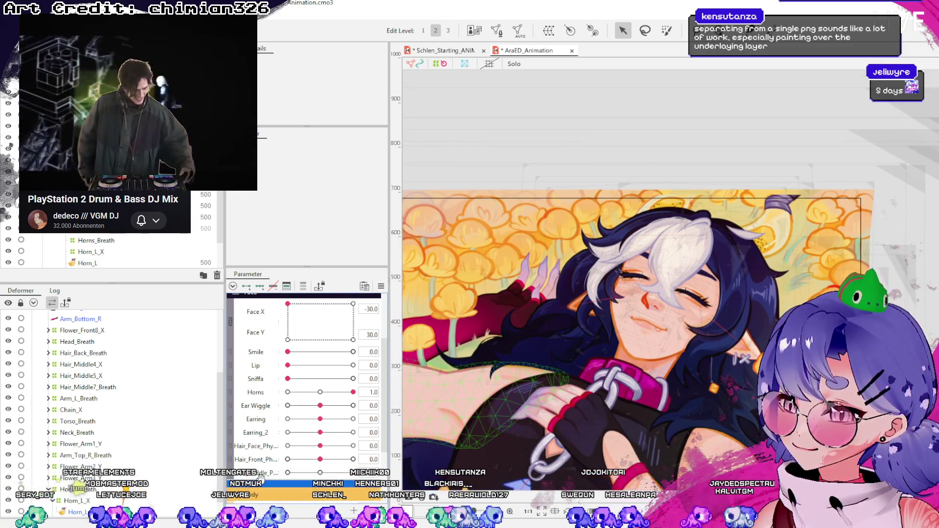
{"action": "scroll", "coordinate": [589, 413], "scroll_direction": "up", "scroll_amount": 2}
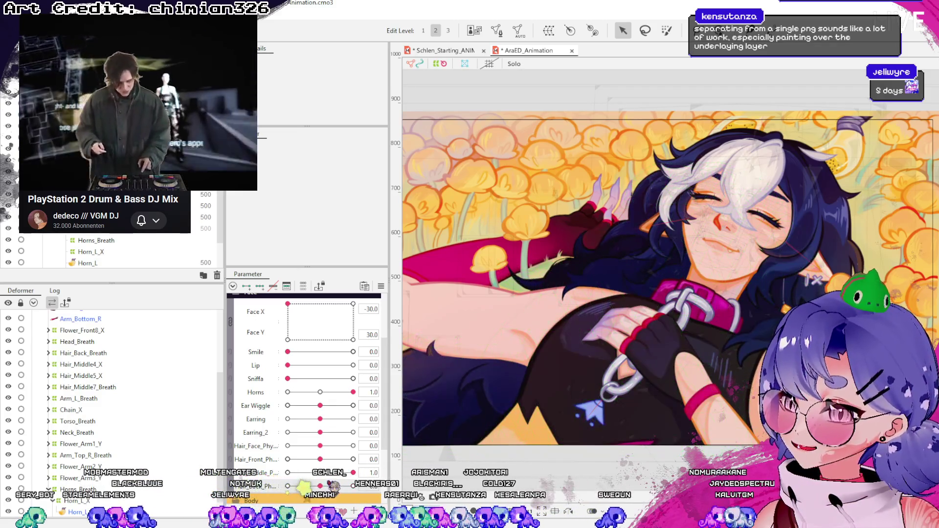
{"action": "scroll", "coordinate": [345, 461], "scroll_direction": "down", "scroll_amount": 3}
Preview the breathing motion and the left hand pose parameter.
{"action": "left_click_drag", "start_coordinate": [292, 416], "coordinate": [286, 428]}
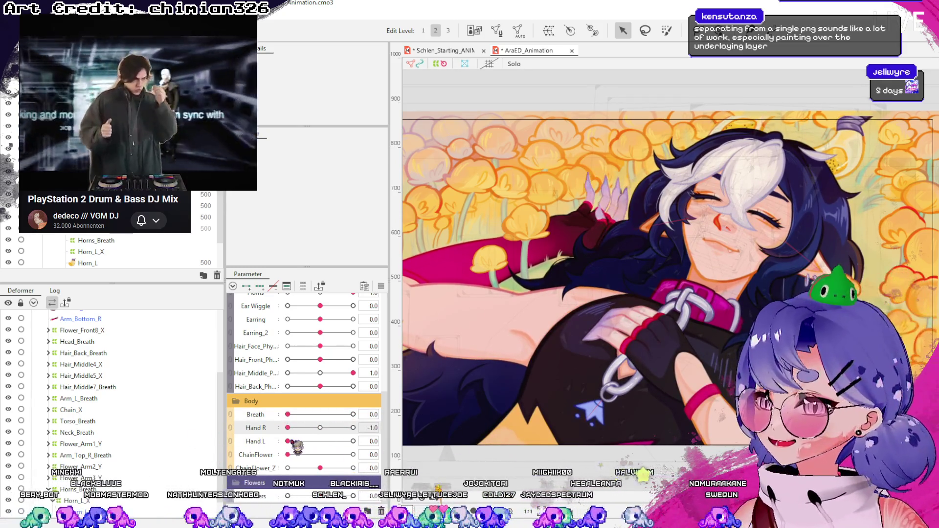
{"action": "mouse_move", "coordinate": [286, 441]}
{"action": "left_mouse_down"}
{"action": "mouse_move", "coordinate": [345, 441]}
{"action": "mouse_move", "coordinate": [259, 450]}
{"action": "mouse_move", "coordinate": [314, 436]}
{"action": "left_mouse_up"}
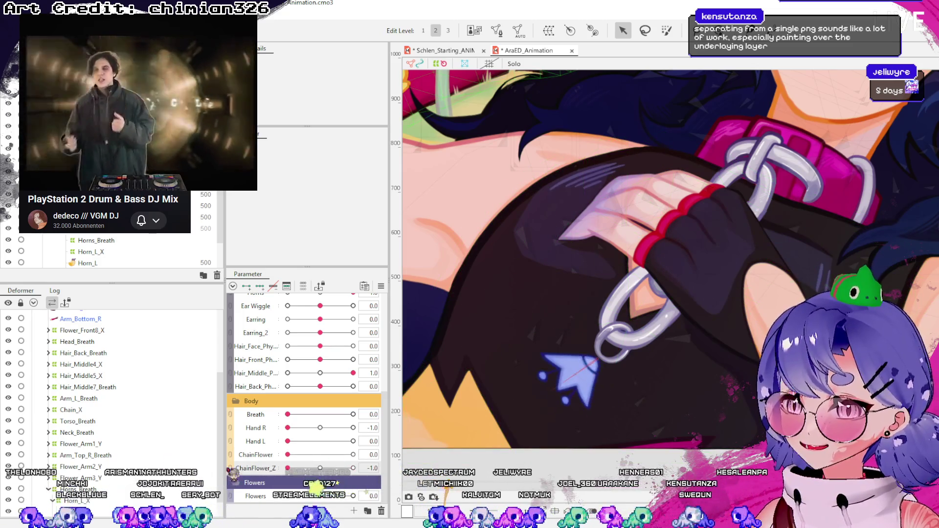
{"action": "scroll", "coordinate": [574, 469], "scroll_direction": "down", "scroll_amount": 5}
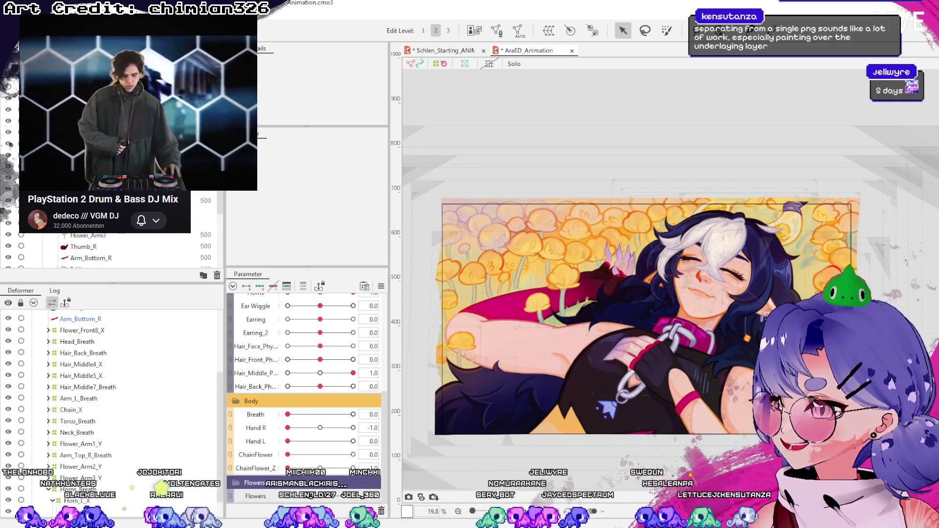
Hide the flower-field BG layer and rotate the Flower_Front9 flower back upright.
{"action": "left_click", "coordinate": [560, 219]}
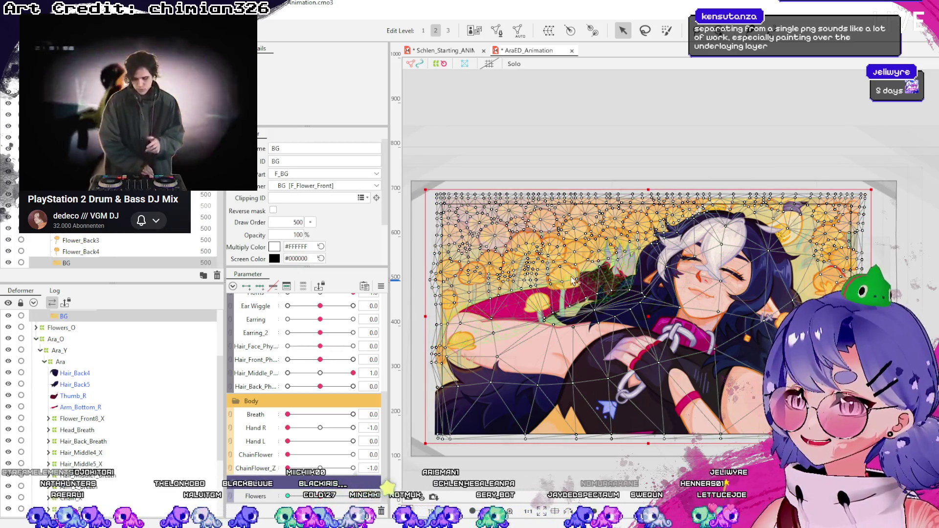
{"action": "left_click", "coordinate": [598, 135]}
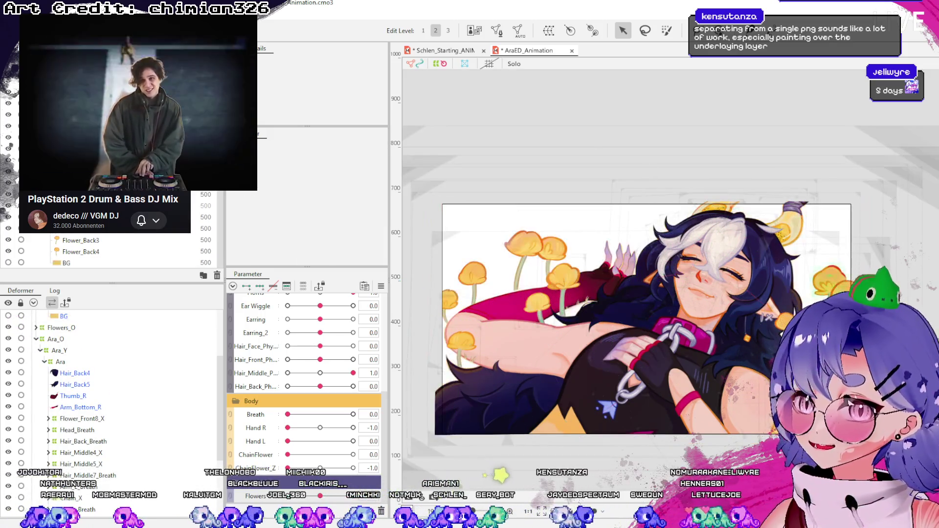
{"action": "left_click", "coordinate": [837, 273]}
{"action": "scroll", "coordinate": [840, 268], "scroll_direction": "up", "scroll_amount": 3}
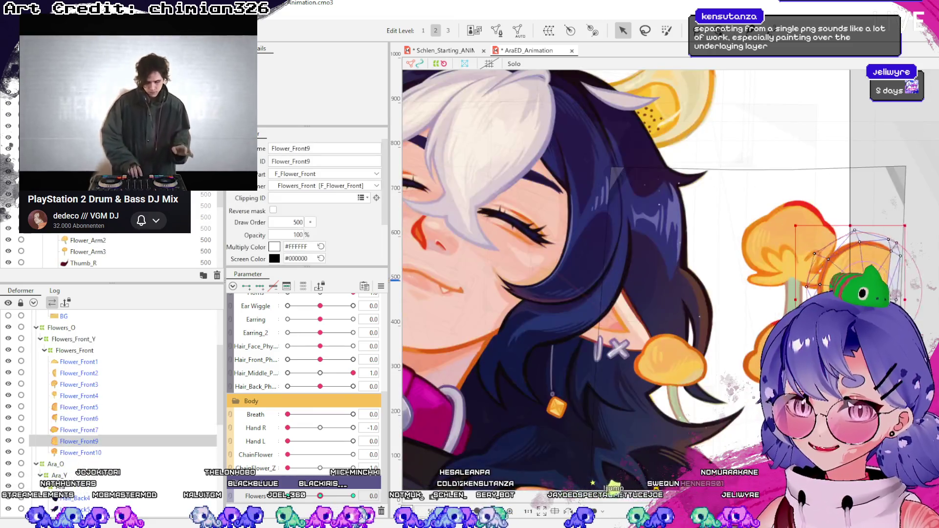
{"action": "left_click_drag", "start_coordinate": [841, 204], "coordinate": [822, 248]}
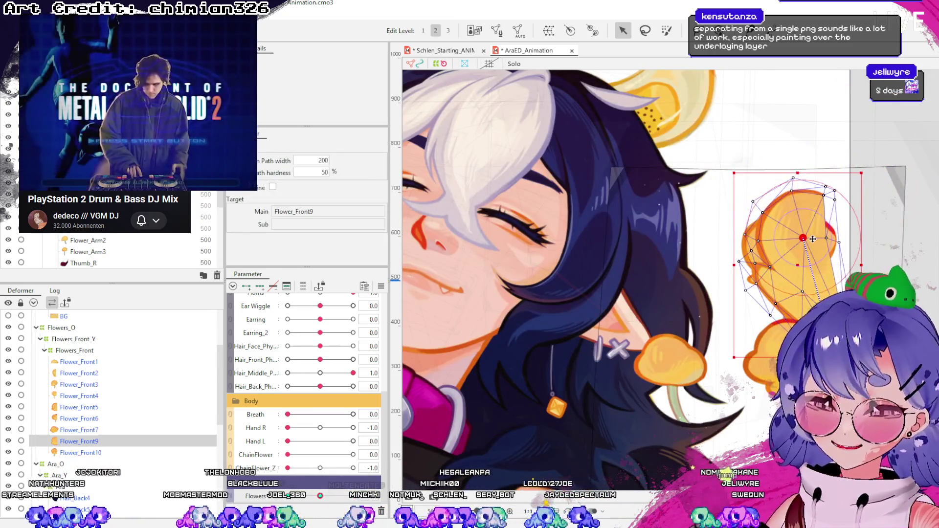
{"action": "scroll", "coordinate": [822, 248], "scroll_direction": "down", "scroll_amount": 3}
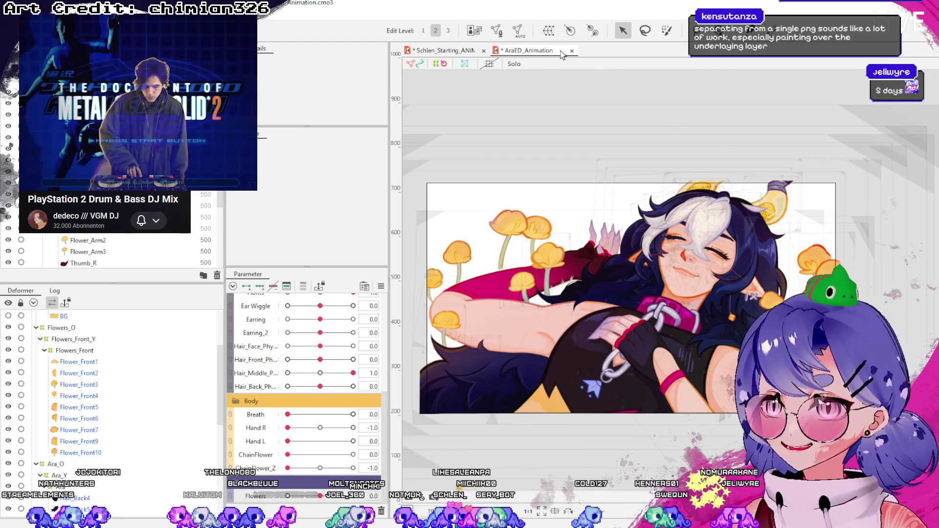
Leave the model for the AraED animation scene and play it from the start.
{"action": "key", "text": "ctrl+w"}
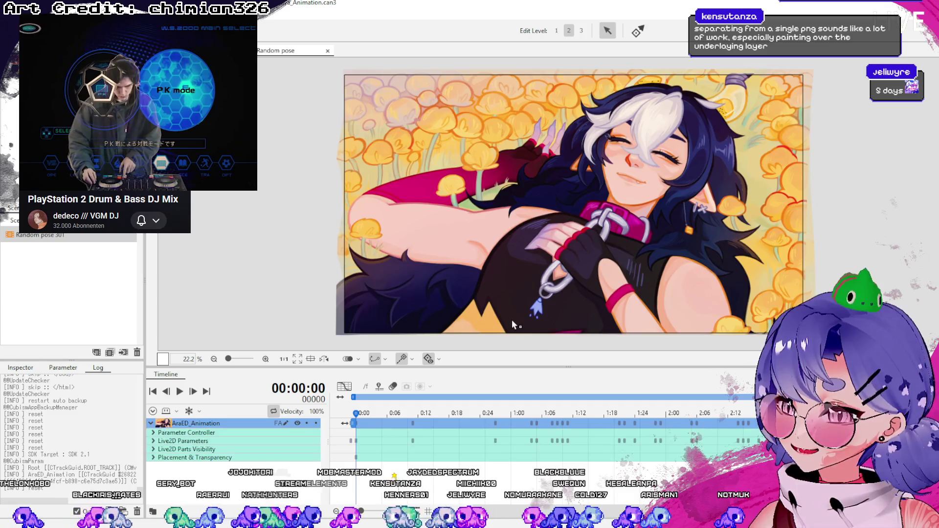
{"action": "scroll", "coordinate": [511, 319], "scroll_direction": "down", "scroll_amount": 2}
{"action": "scroll", "coordinate": [525, 292], "scroll_direction": "up", "scroll_amount": 2}
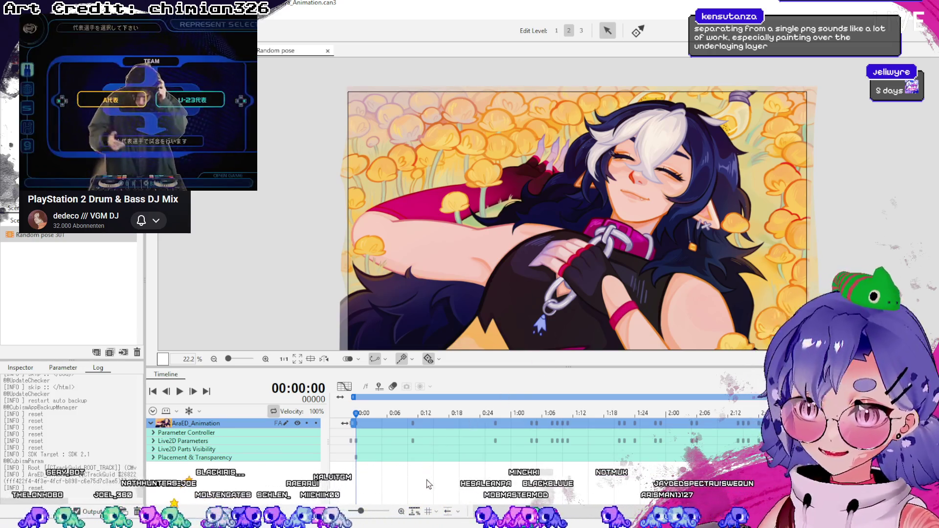
{"action": "key", "text": "space"}
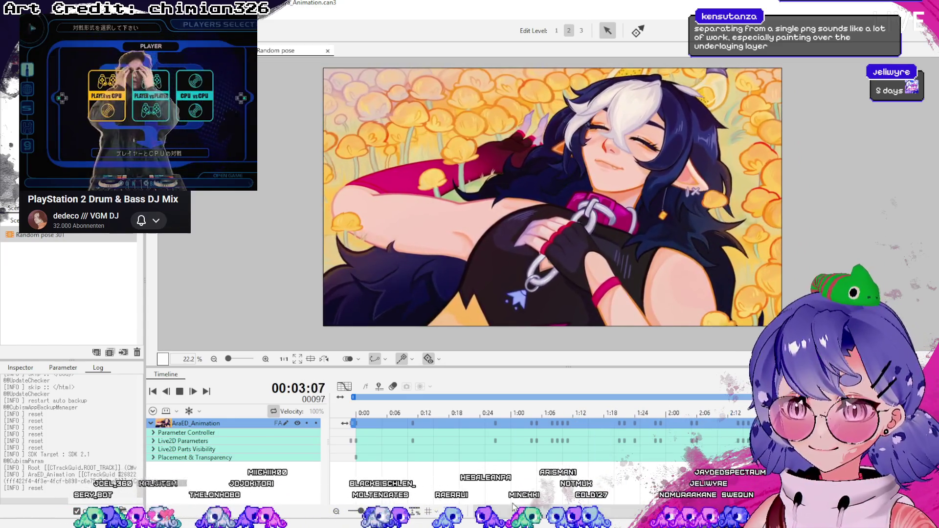
{"action": "scroll", "coordinate": [430, 500], "scroll_direction": "down", "scroll_amount": 3}
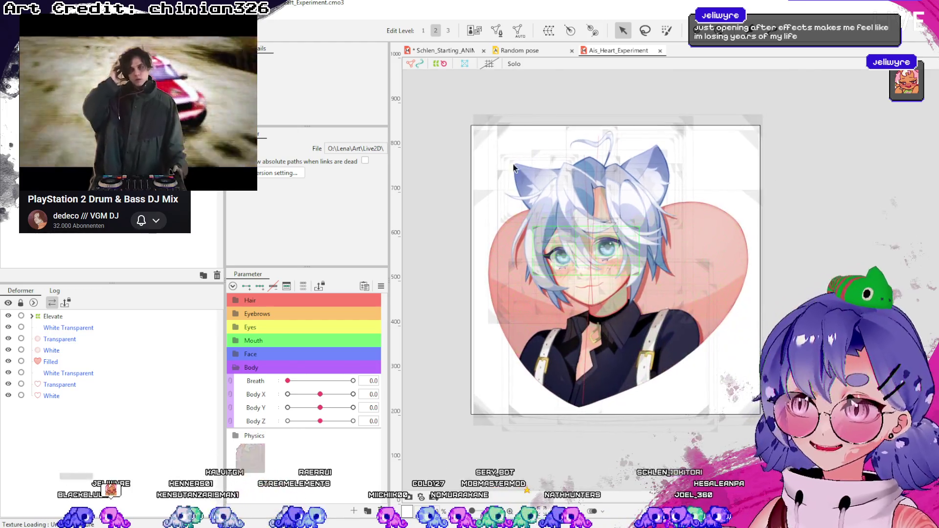
{"action": "scroll", "coordinate": [648, 264], "scroll_direction": "up", "scroll_amount": 2}
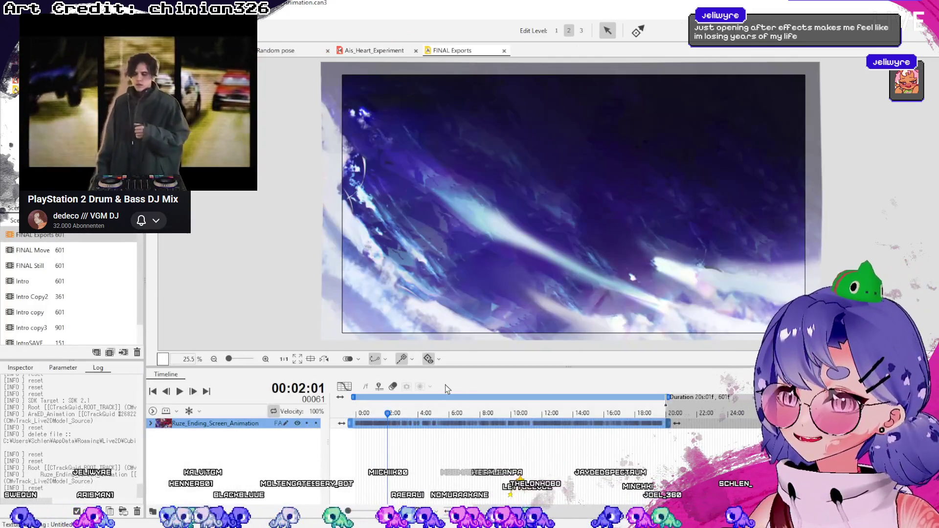
Bring up the FINAL Exports ending-screen scene and scrub its playhead to the start.
{"action": "left_click", "coordinate": [377, 416]}
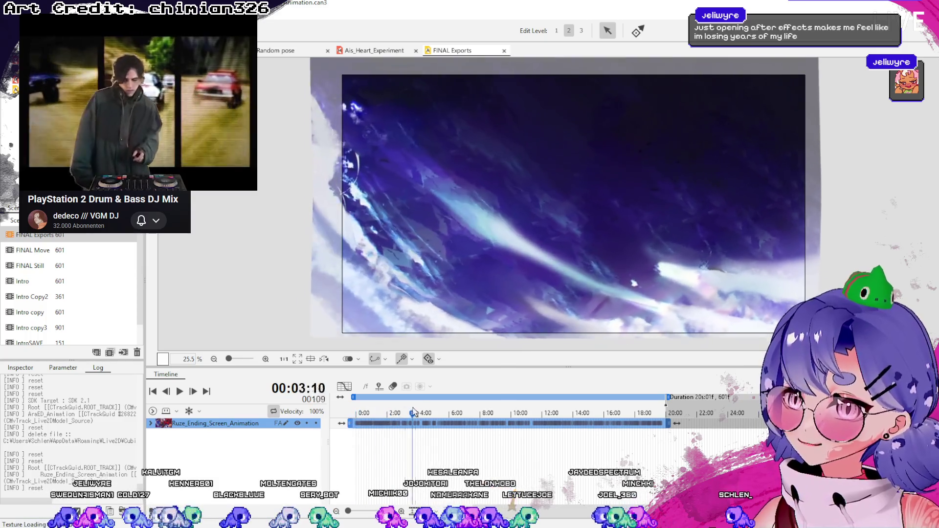
{"action": "left_click_drag", "start_coordinate": [377, 419], "coordinate": [356, 415]}
{"action": "left_click", "coordinate": [504, 51]}
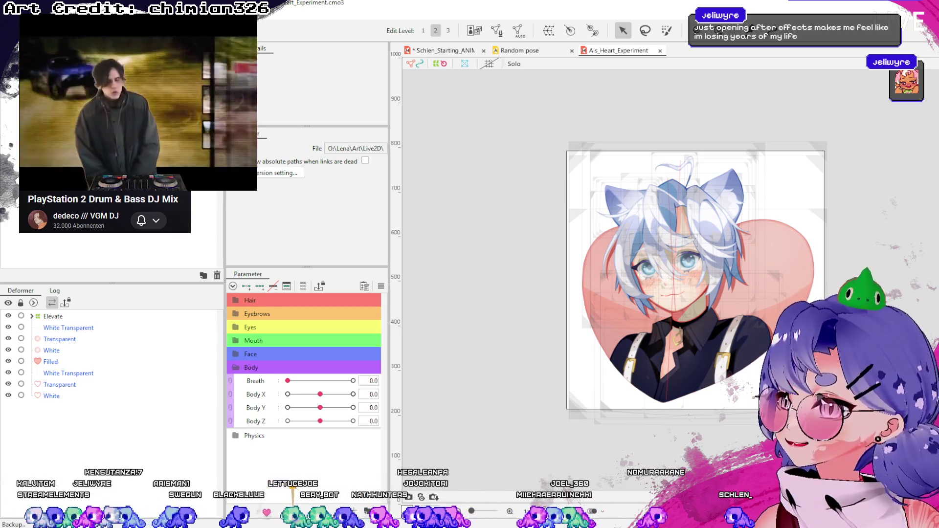
{"action": "key", "text": "ctrl+Tab"}
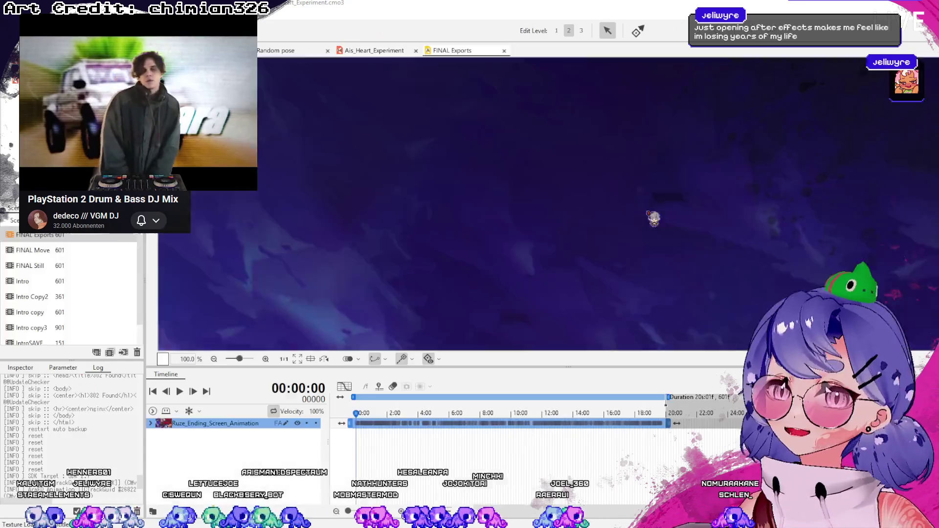
Expand the Ruze_Ending_Screen_Animation track to its Live2D parameter rows, then return to Ais_Heart_Experiment.
{"action": "left_click", "coordinate": [154, 424]}
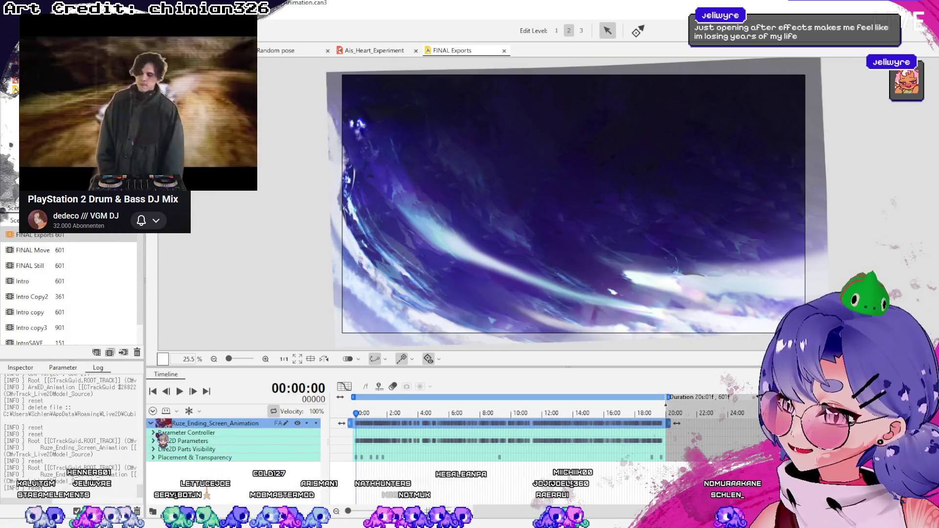
{"action": "left_click", "coordinate": [154, 441]}
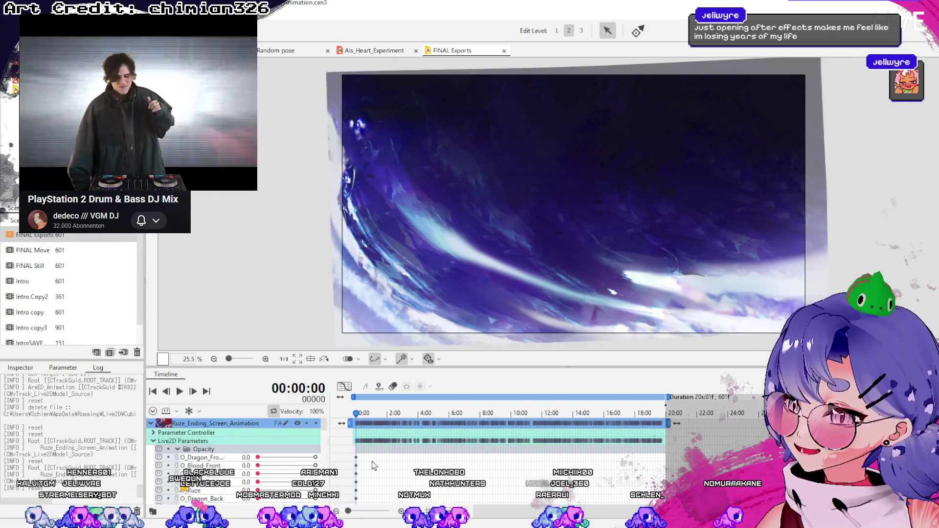
{"action": "scroll", "coordinate": [318, 451], "scroll_direction": "down", "scroll_amount": 3}
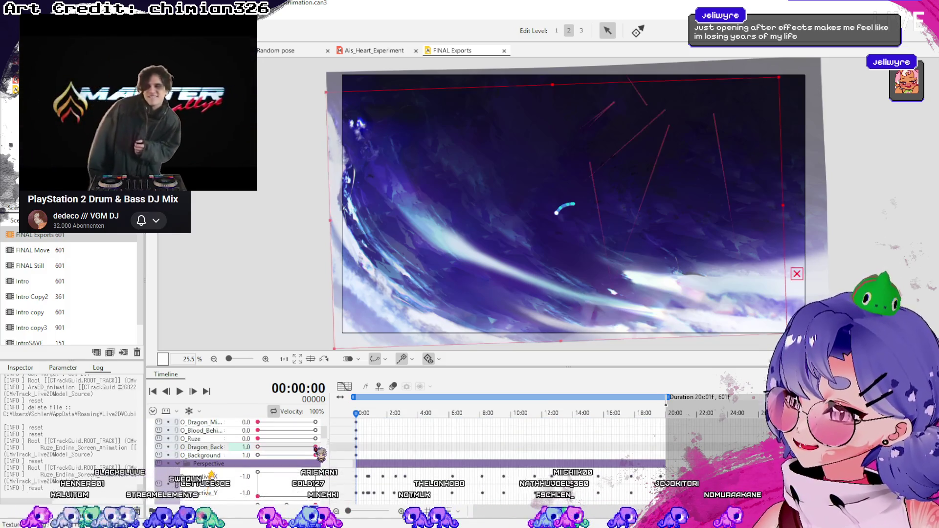
{"action": "scroll", "coordinate": [318, 450], "scroll_direction": "up", "scroll_amount": 3}
{"action": "scroll", "coordinate": [318, 448], "scroll_direction": "up", "scroll_amount": 2}
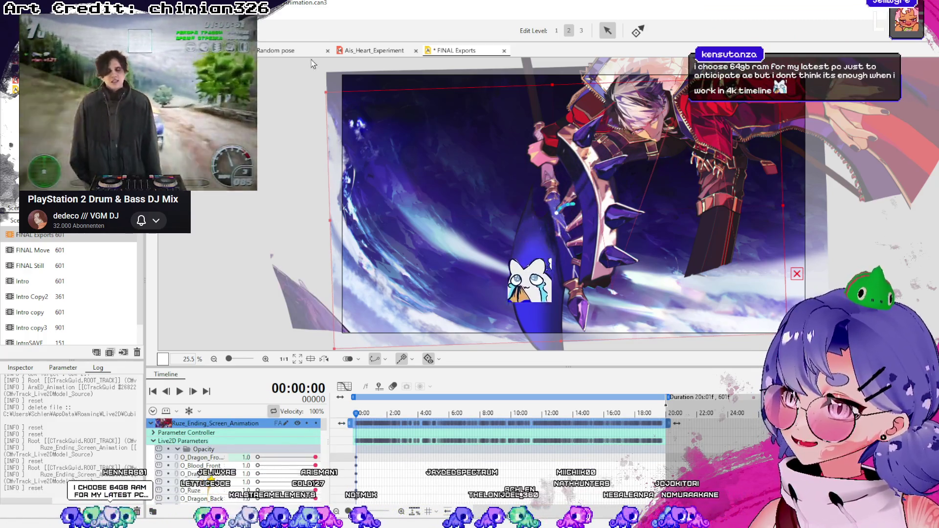
{"action": "left_click", "coordinate": [374, 50]}
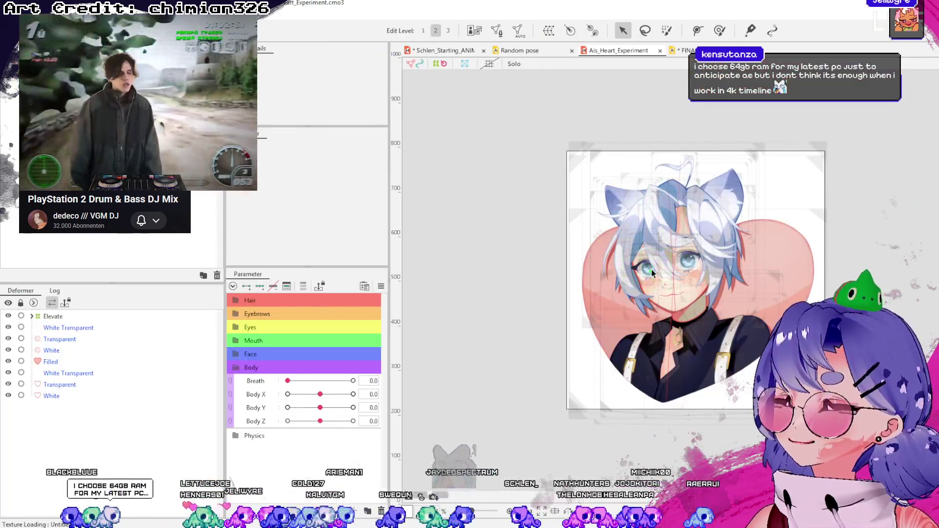
{"action": "scroll", "coordinate": [682, 323], "scroll_direction": "up", "scroll_amount": 2}
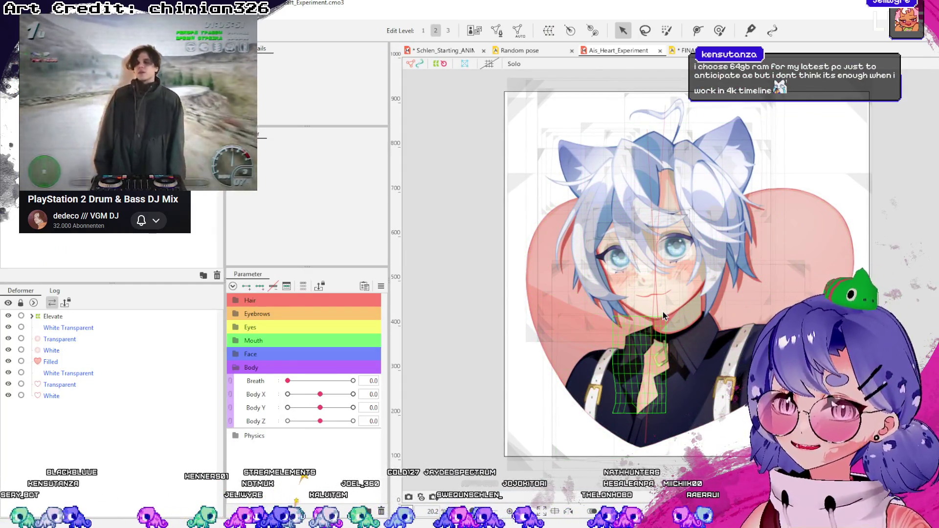
{"action": "scroll", "coordinate": [604, 310], "scroll_direction": "right", "scroll_amount": 2}
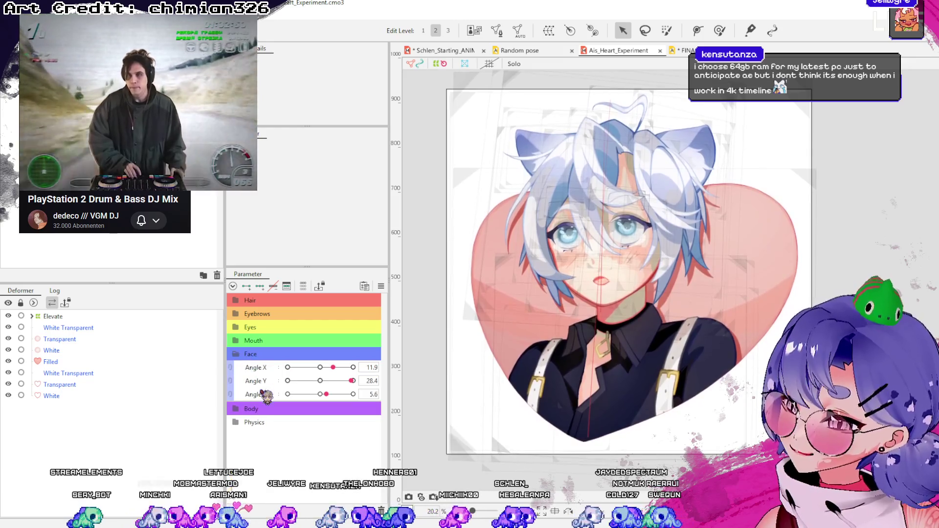
Reveal the Mouth and Face parameter groups for the heart-framed character.
{"action": "left_click", "coordinate": [241, 370]}
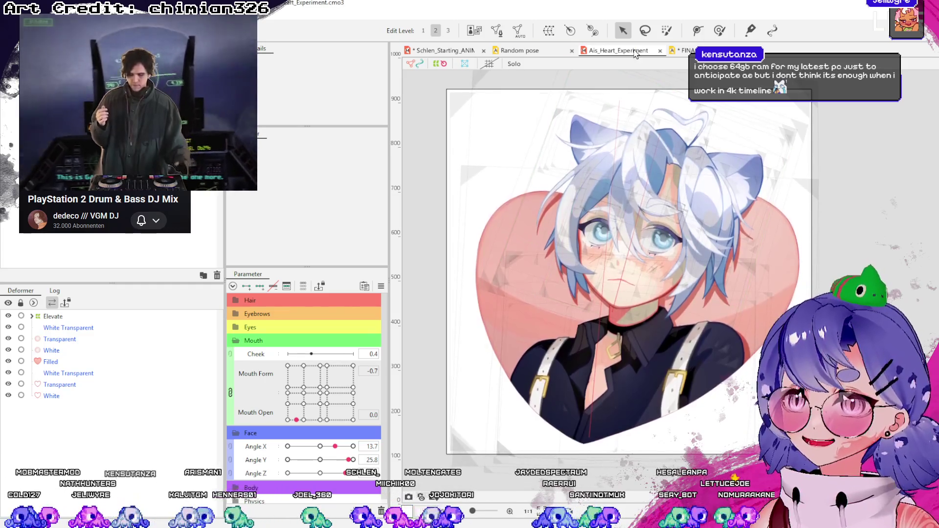
Play the FINAL Exports armored ending-screen animation through, then close the scene.
{"action": "left_click", "coordinate": [683, 50]}
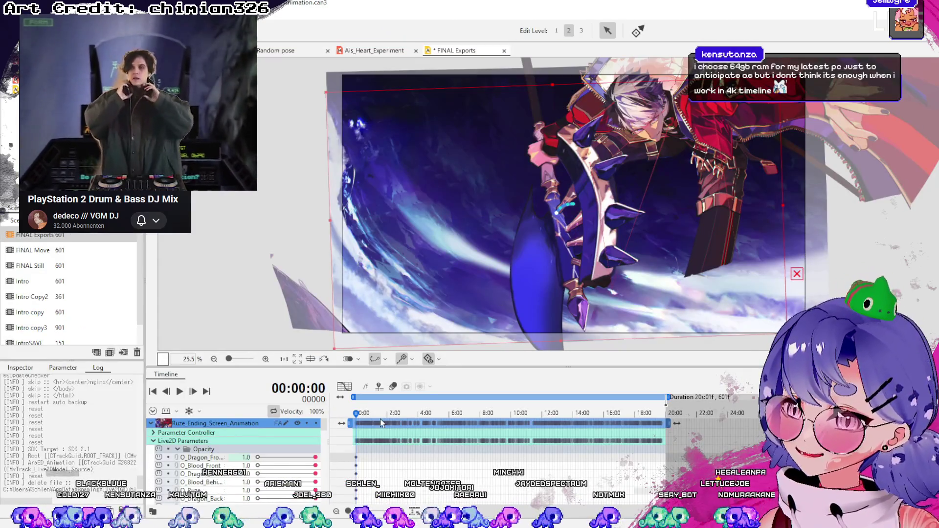
{"action": "key", "text": "space"}
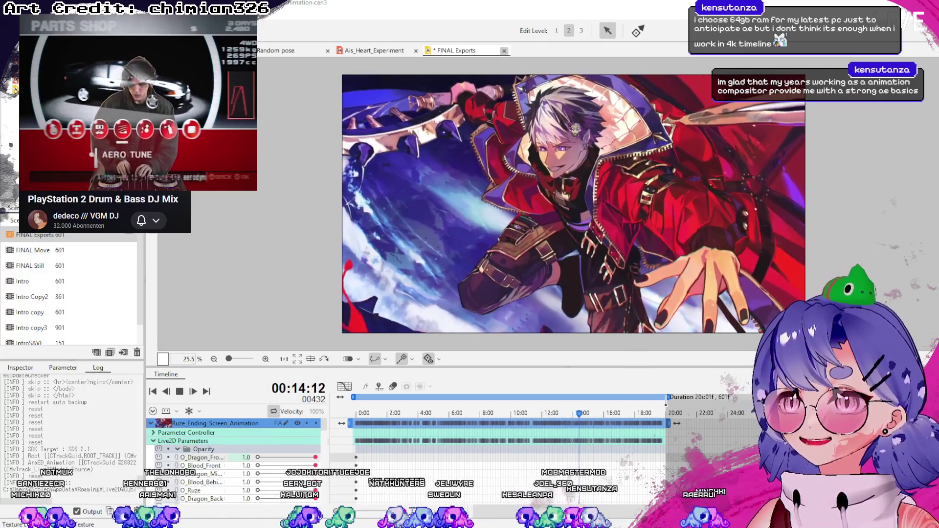
{"action": "left_click", "coordinate": [503, 50]}
Close the Ais_Heart_Experiment model and the Random pose scene, leaving only Schlen_Starting_ANIM open.
{"action": "left_click", "coordinate": [659, 51]}
{"action": "left_click", "coordinate": [520, 52]}
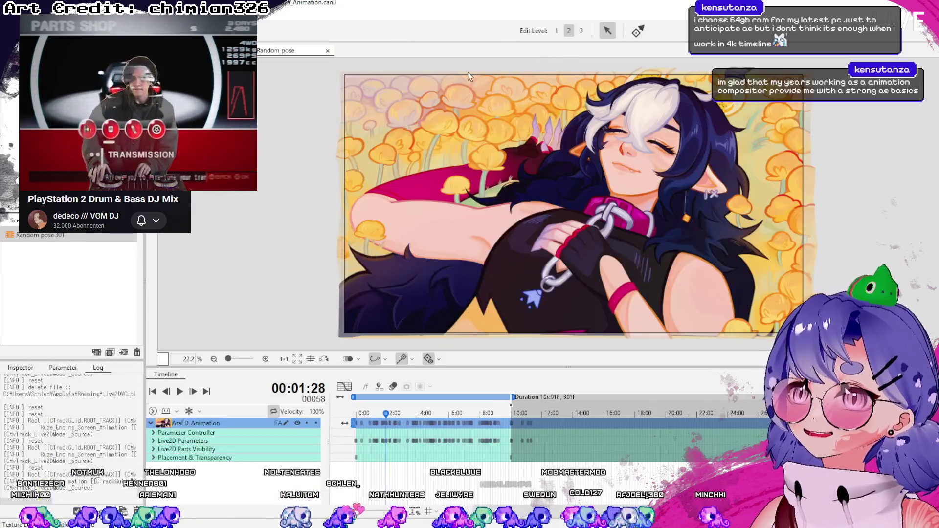
{"action": "left_click", "coordinate": [330, 51]}
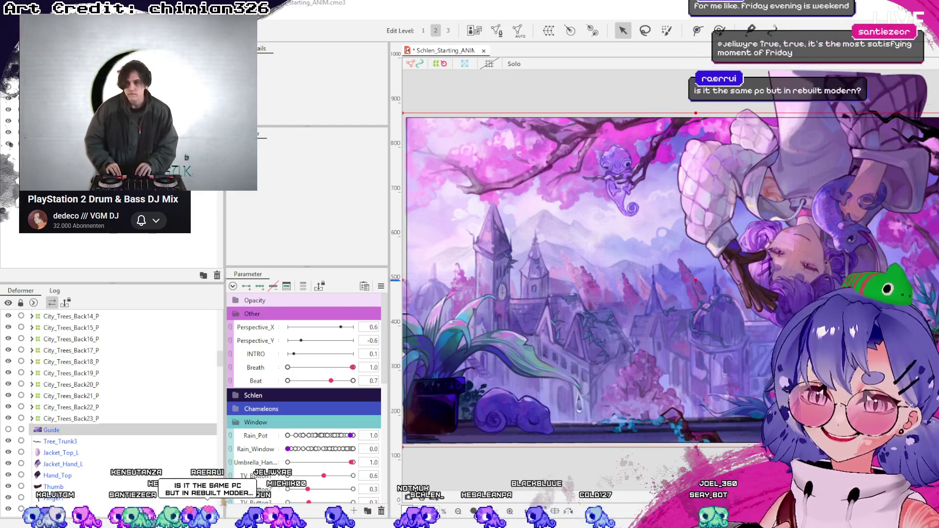
Open YouTube in a new Firefox tab and switch to the browser window with the Ersatzvideo page.
{"action": "key", "text": "ctrl+t"}
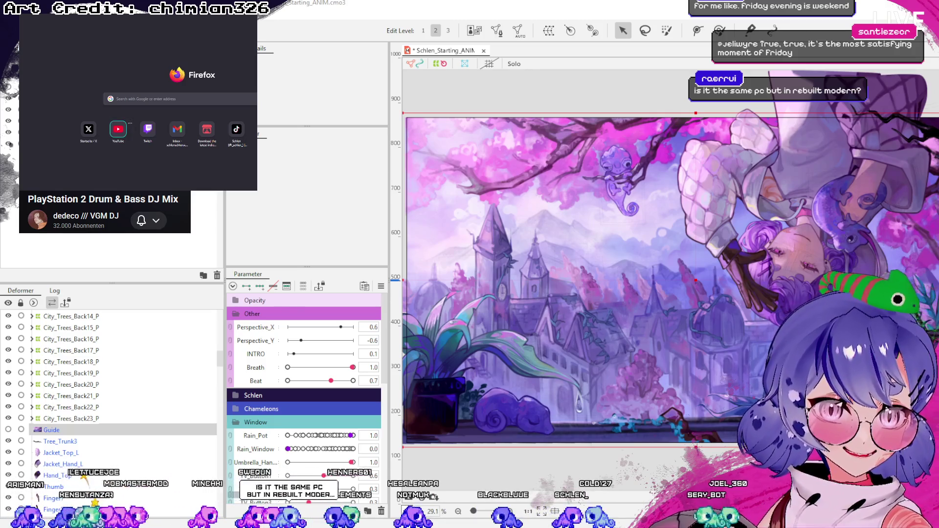
{"action": "left_click", "coordinate": [118, 129]}
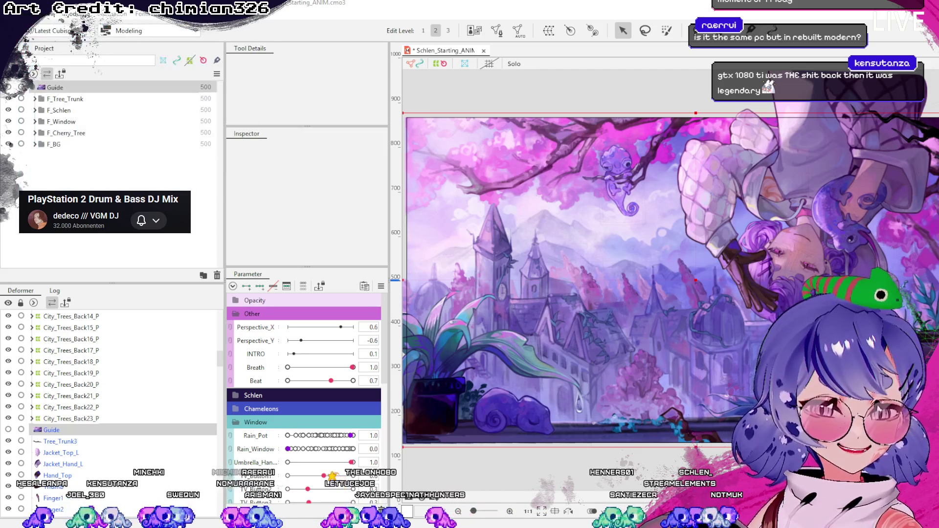
{"action": "key", "text": "alt+Tab"}
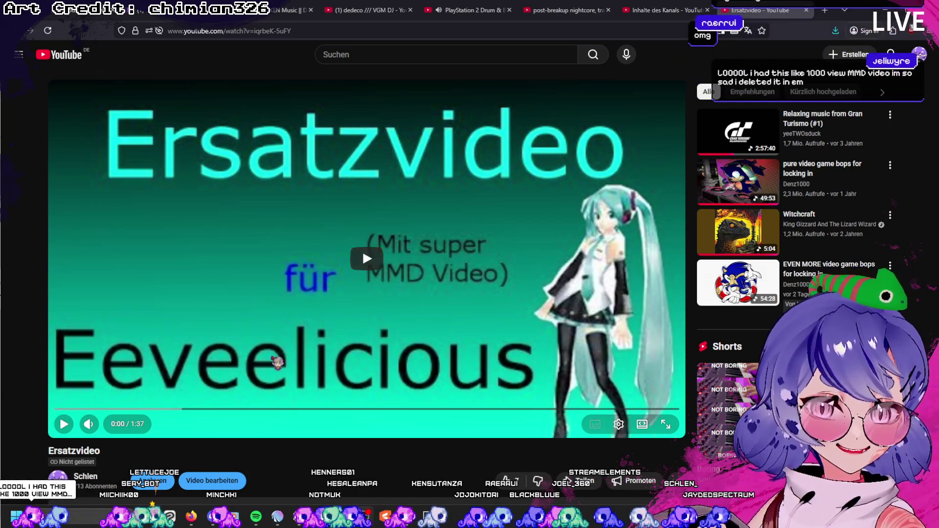
Search Google for 'eevee' in a new tab and show the image results.
{"action": "left_click", "coordinate": [825, 11]}
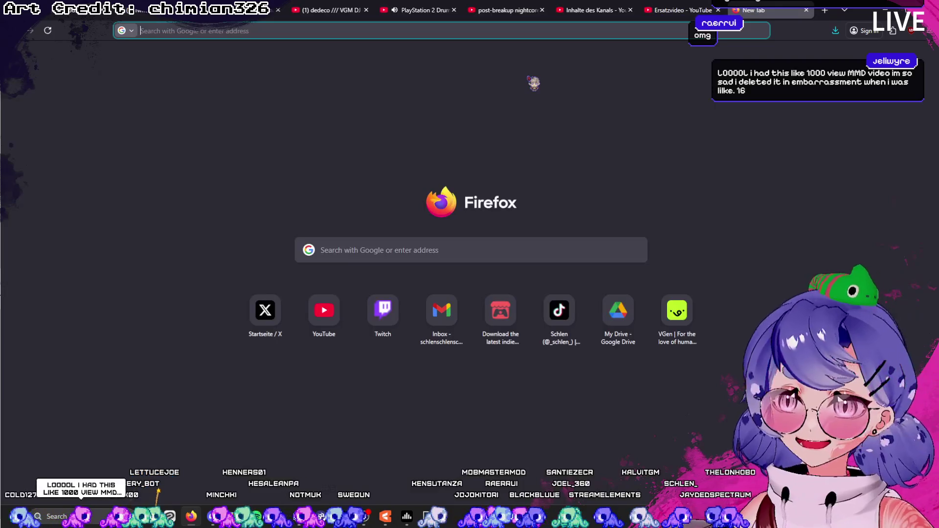
{"action": "type", "text": "eevee"}
{"action": "key", "text": "Return"}
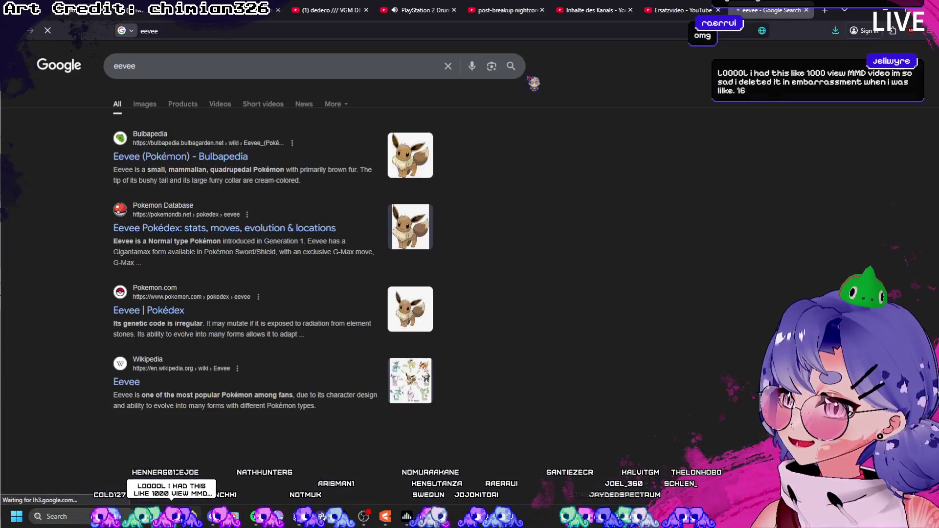
{"action": "left_click", "coordinate": [165, 104]}
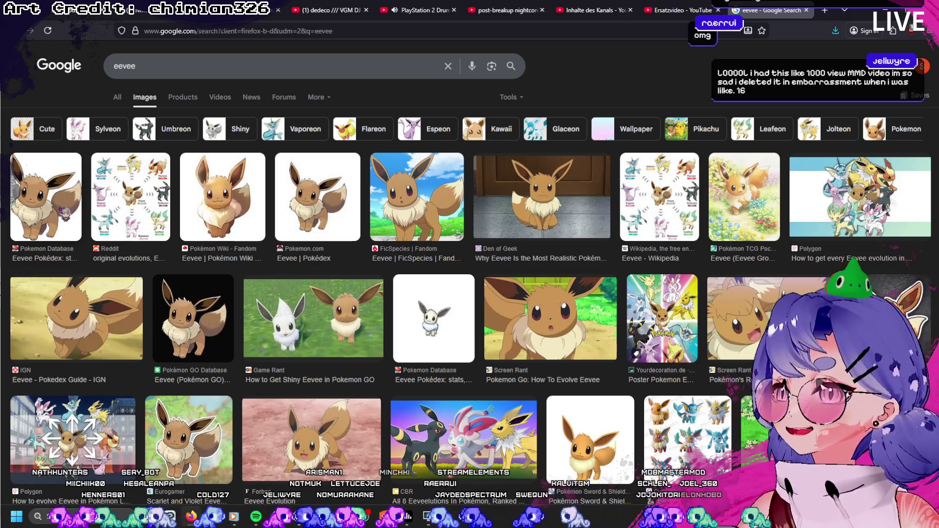
Save the first Eevee image to Downloads as 'eevee', then return to the Ersatzvideo tab.
{"action": "right_click", "coordinate": [54, 208]}
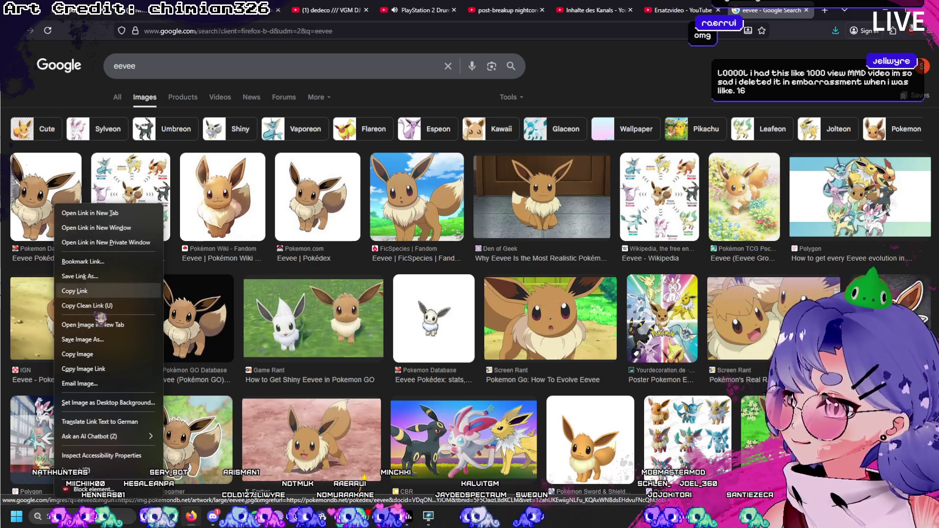
{"action": "left_click", "coordinate": [115, 341]}
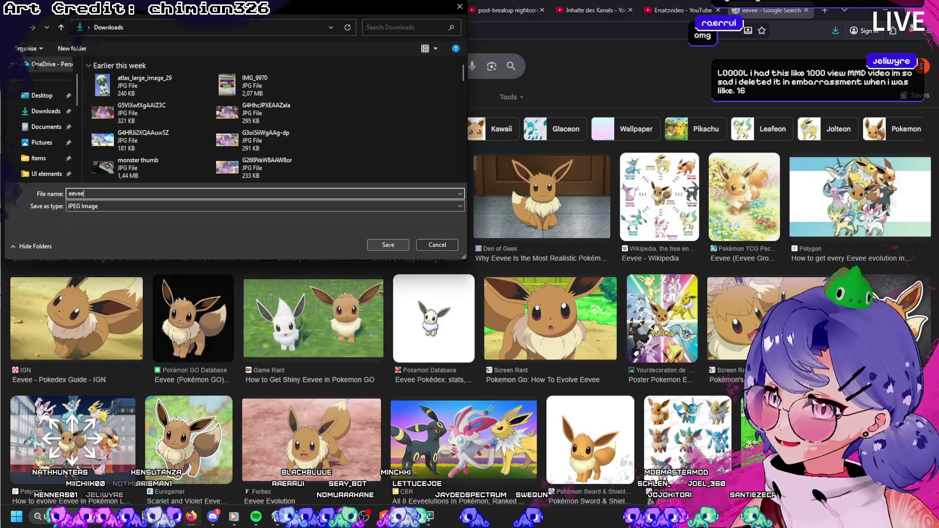
{"action": "key", "text": "Return"}
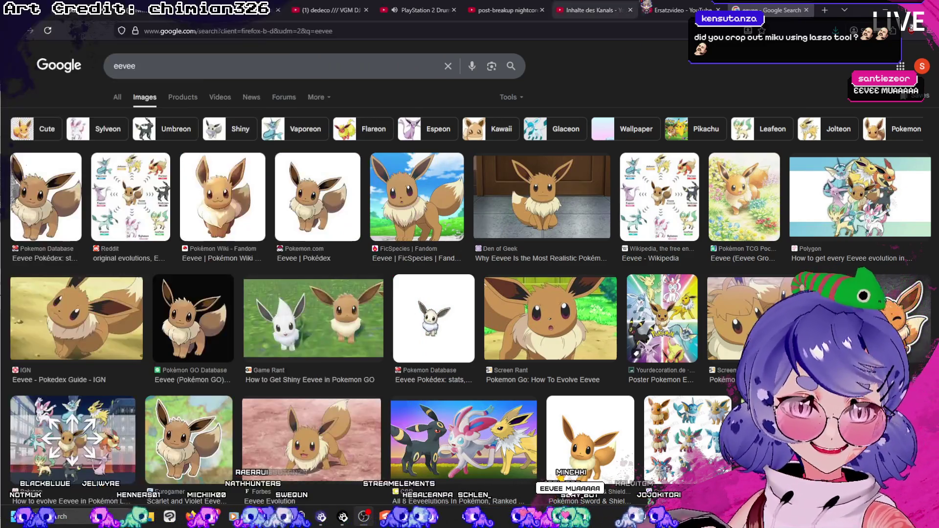
{"action": "key", "text": "ctrl+shift+Tab"}
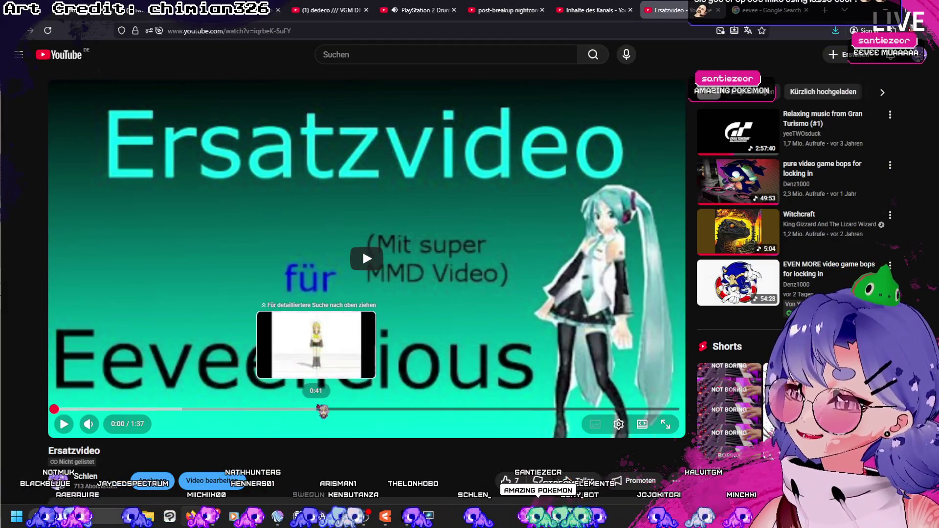
Jump the Ersatzvideo to 0:40 and watch it in full screen.
{"action": "left_click", "coordinate": [312, 411]}
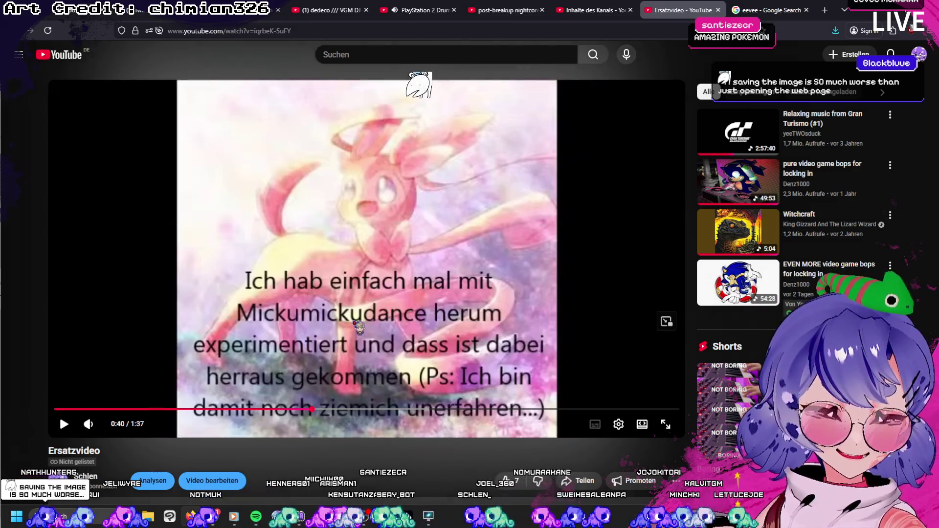
{"action": "left_click", "coordinate": [666, 424]}
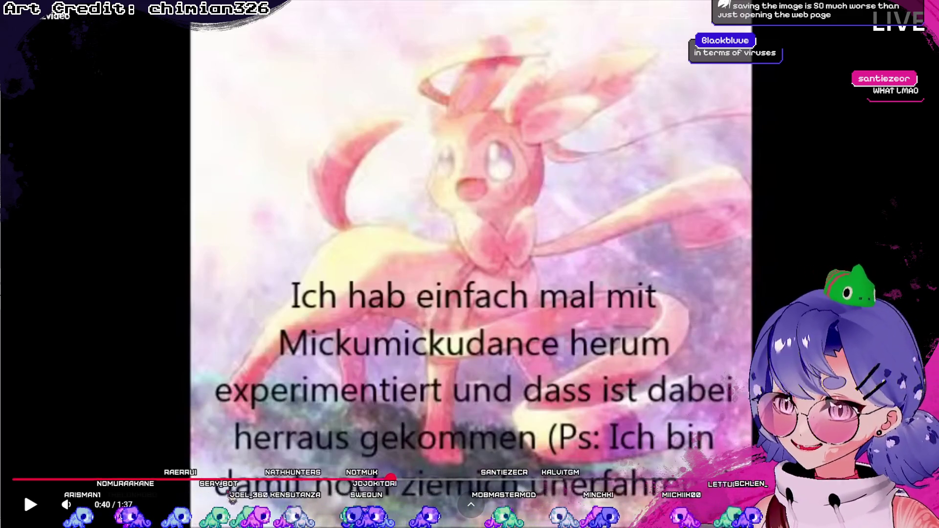
Mute the Ersatzvideo and resume its playback.
{"action": "left_click", "coordinate": [66, 503]}
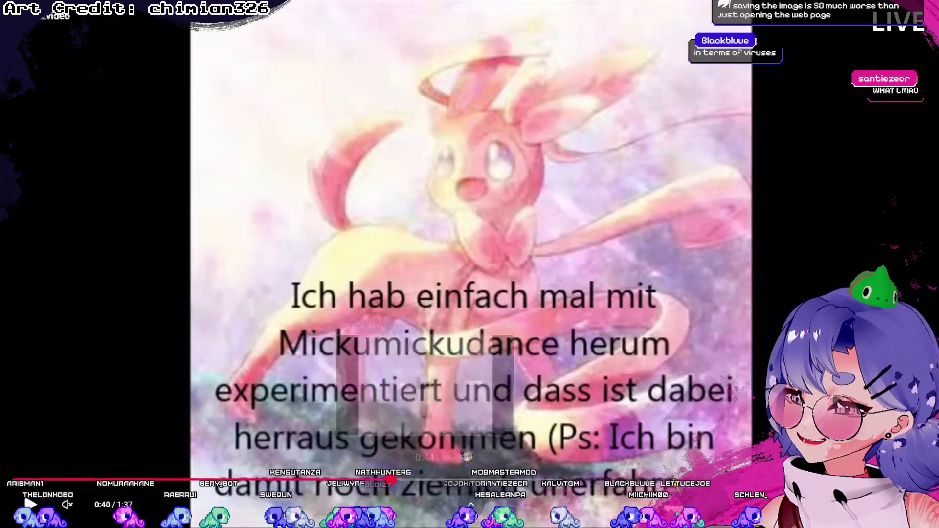
{"action": "left_click", "coordinate": [647, 279]}
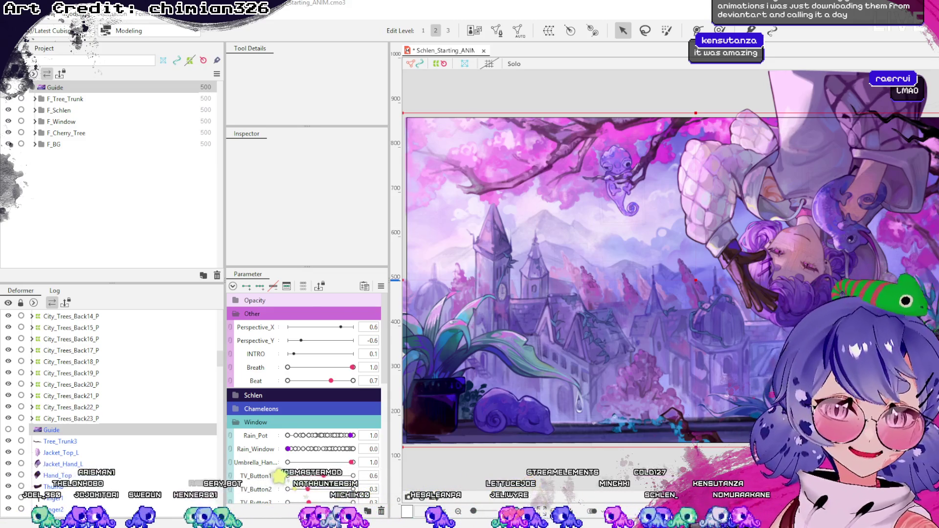
{"action": "scroll", "coordinate": [444, 381], "scroll_direction": "up", "scroll_amount": 2}
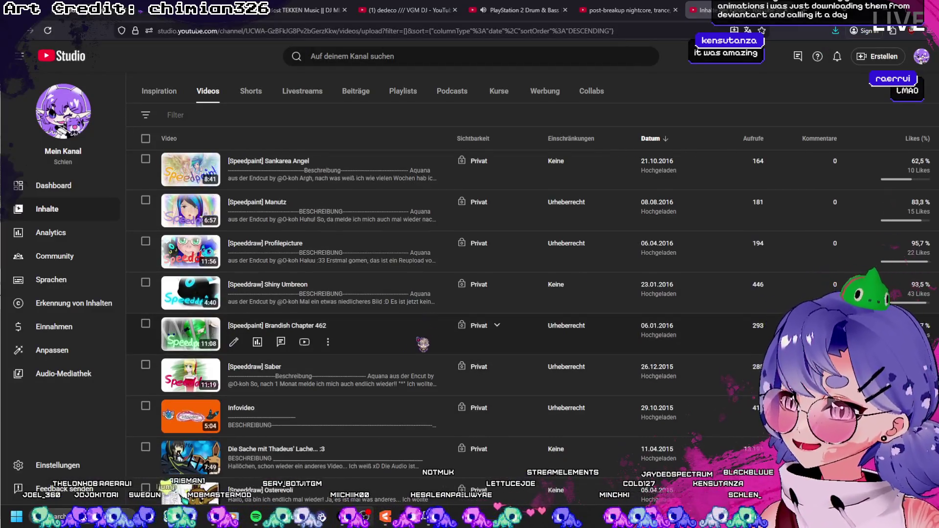
{"action": "scroll", "coordinate": [445, 381], "scroll_direction": "up", "scroll_amount": 2}
{"action": "scroll", "coordinate": [444, 381], "scroll_direction": "up", "scroll_amount": 3}
{"action": "scroll", "coordinate": [445, 381], "scroll_direction": "up", "scroll_amount": 3}
{"action": "scroll", "coordinate": [440, 367], "scroll_direction": "down", "scroll_amount": 3}
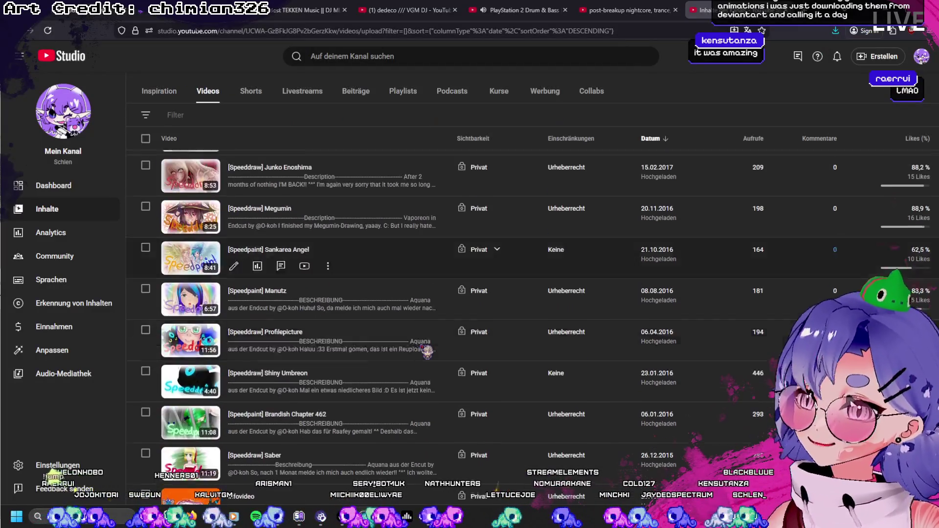
{"action": "scroll", "coordinate": [433, 349], "scroll_direction": "down", "scroll_amount": 6}
{"action": "scroll", "coordinate": [434, 349], "scroll_direction": "down", "scroll_amount": 5}
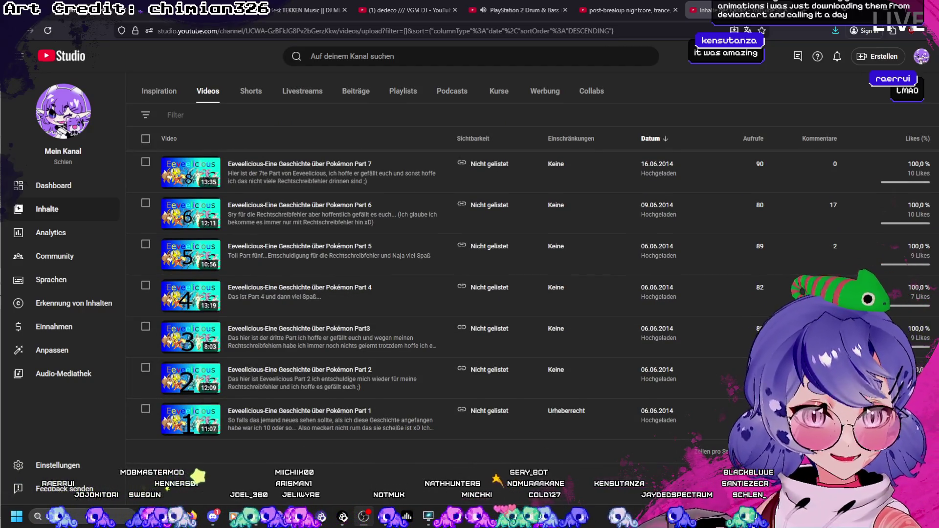
Flip between the YouTube Studio video list and the Live2D cherry-tree scene, ending on the scene.
{"action": "key", "text": "alt+Tab"}
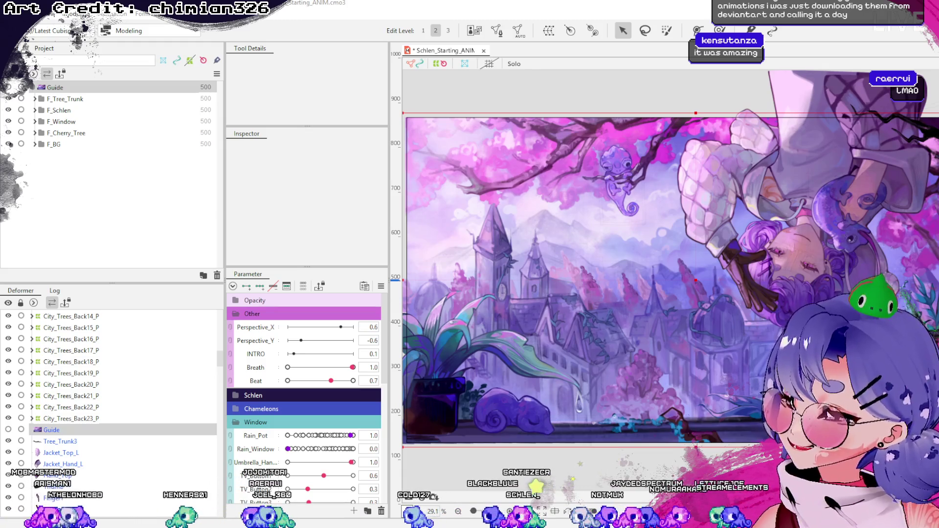
{"action": "key", "text": "alt+Tab"}
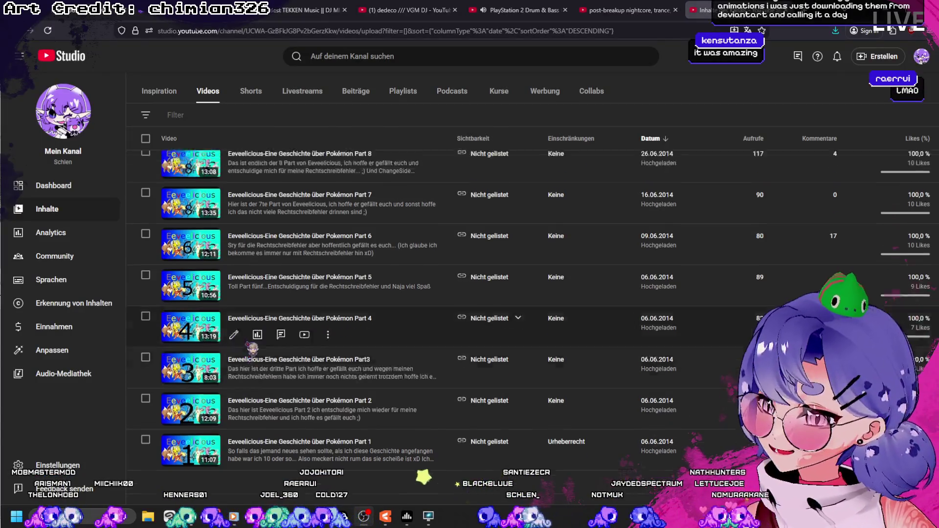
{"action": "scroll", "coordinate": [250, 349], "scroll_direction": "up", "scroll_amount": 3}
{"action": "scroll", "coordinate": [253, 315], "scroll_direction": "up", "scroll_amount": 2}
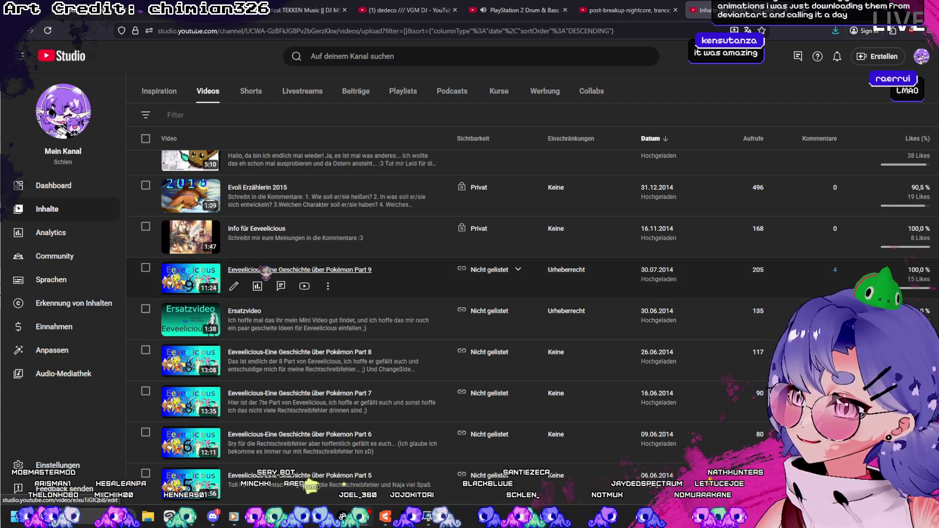
{"action": "scroll", "coordinate": [264, 272], "scroll_direction": "up", "scroll_amount": 1}
{"action": "scroll", "coordinate": [274, 270], "scroll_direction": "up", "scroll_amount": 1}
{"action": "scroll", "coordinate": [286, 294], "scroll_direction": "up", "scroll_amount": 2}
{"action": "scroll", "coordinate": [298, 314], "scroll_direction": "down", "scroll_amount": 4}
{"action": "scroll", "coordinate": [297, 314], "scroll_direction": "down", "scroll_amount": 4}
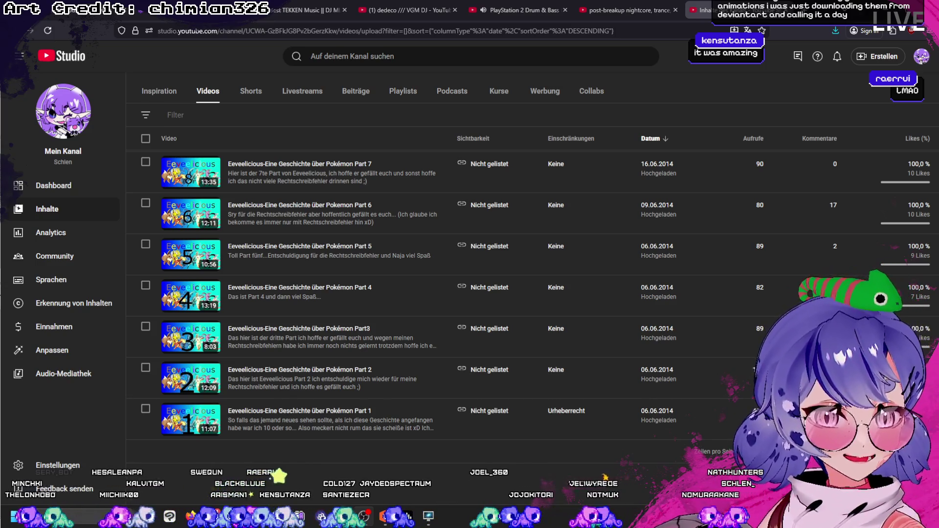
{"action": "key", "text": "alt+Tab"}
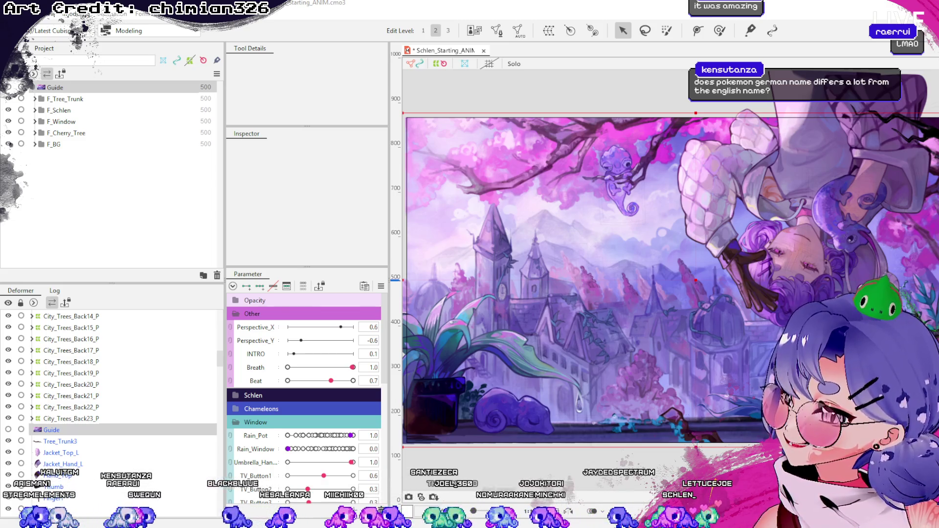
Bring up the old Ersatzvideo watch page with its 15 comments.
{"action": "key", "text": "alt+Tab"}
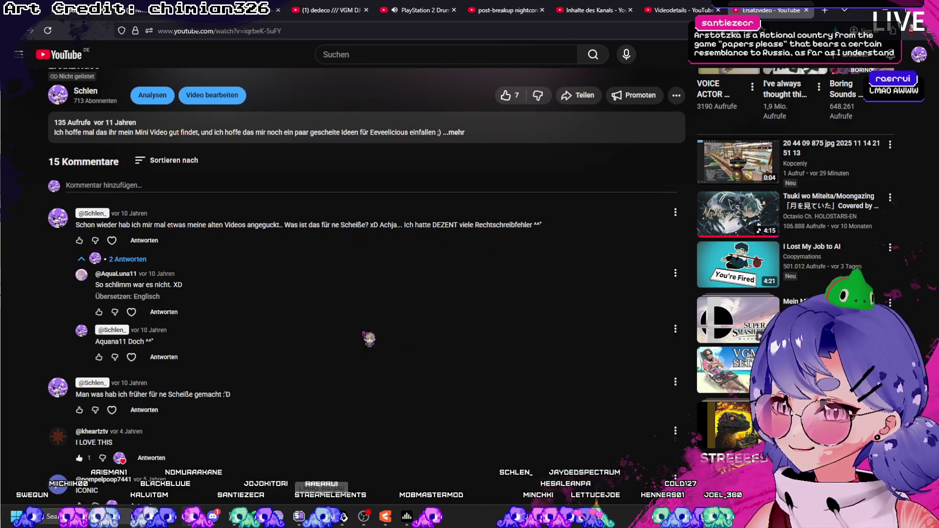
{"action": "scroll", "coordinate": [390, 342], "scroll_direction": "up", "scroll_amount": 1}
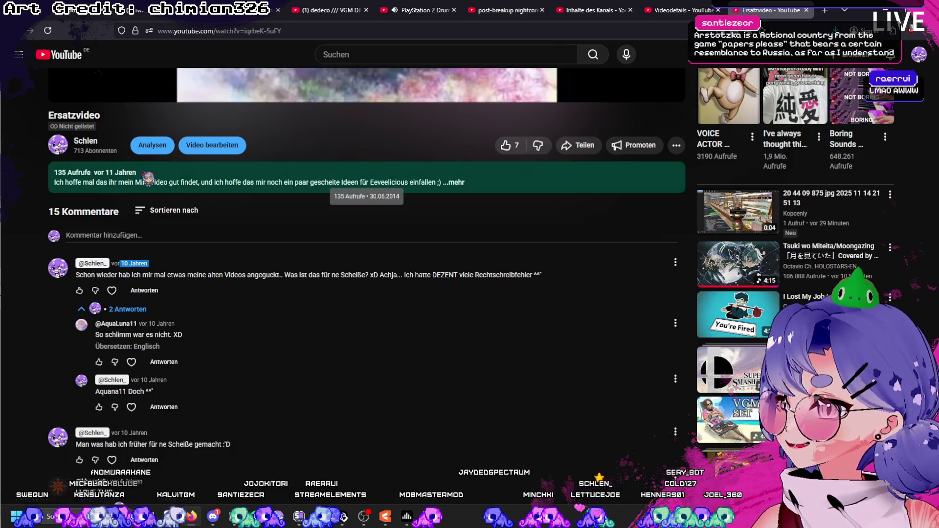
Check the upload date and first comment on the Ersatzvideo, then return to the Live2D cherry-tree scene.
{"action": "left_click_drag", "start_coordinate": [137, 172], "coordinate": [105, 176]}
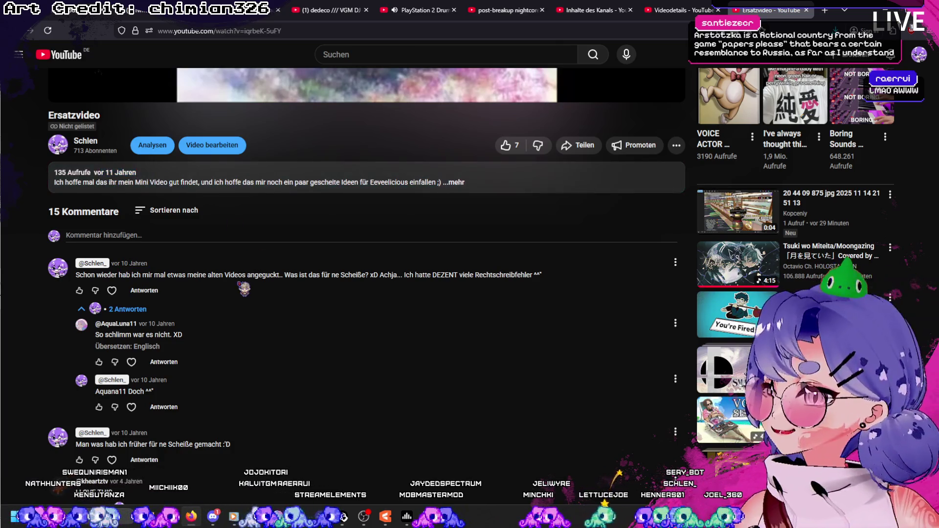
{"action": "scroll", "coordinate": [92, 228], "scroll_direction": "down", "scroll_amount": 1}
{"action": "triple_click", "coordinate": [103, 232]}
{"action": "left_click", "coordinate": [111, 232]}
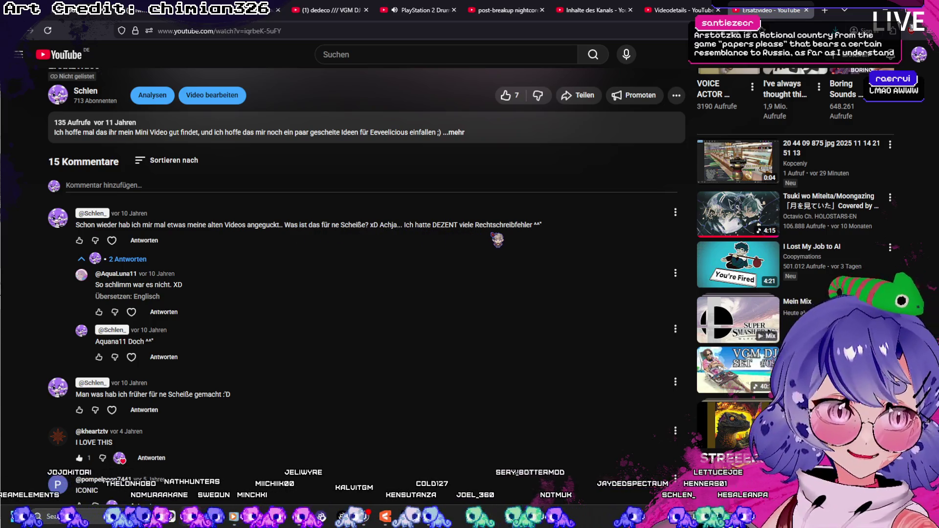
{"action": "scroll", "coordinate": [342, 356], "scroll_direction": "up", "scroll_amount": 2}
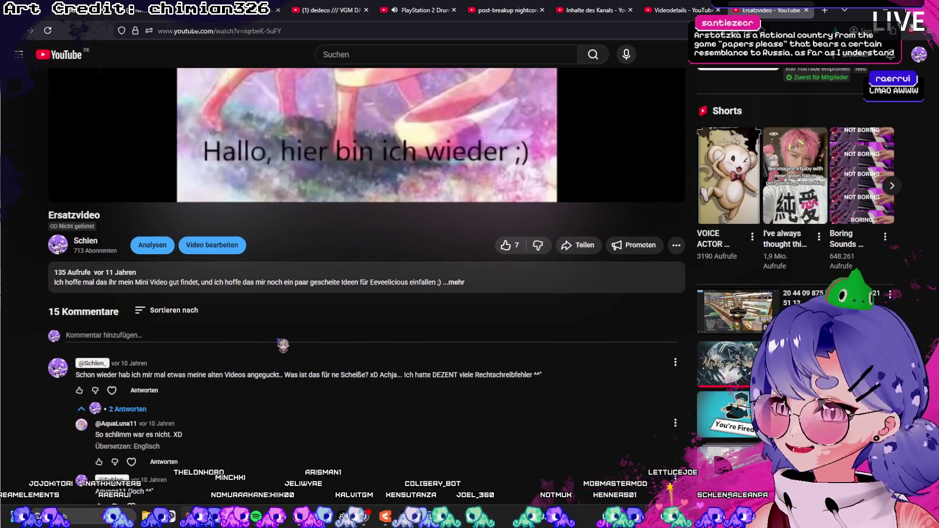
{"action": "scroll", "coordinate": [283, 345], "scroll_direction": "up", "scroll_amount": 1}
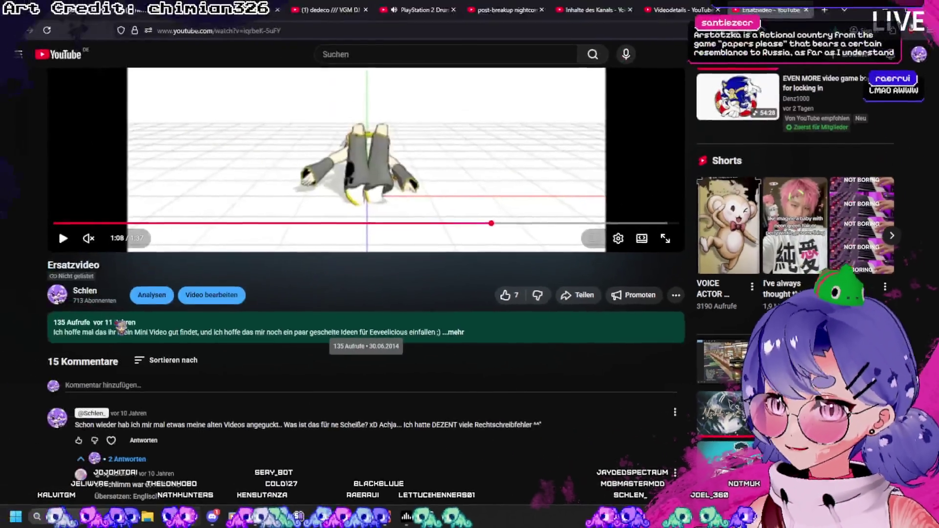
{"action": "scroll", "coordinate": [128, 317], "scroll_direction": "down", "scroll_amount": 2}
{"action": "scroll", "coordinate": [132, 327], "scroll_direction": "down", "scroll_amount": 2}
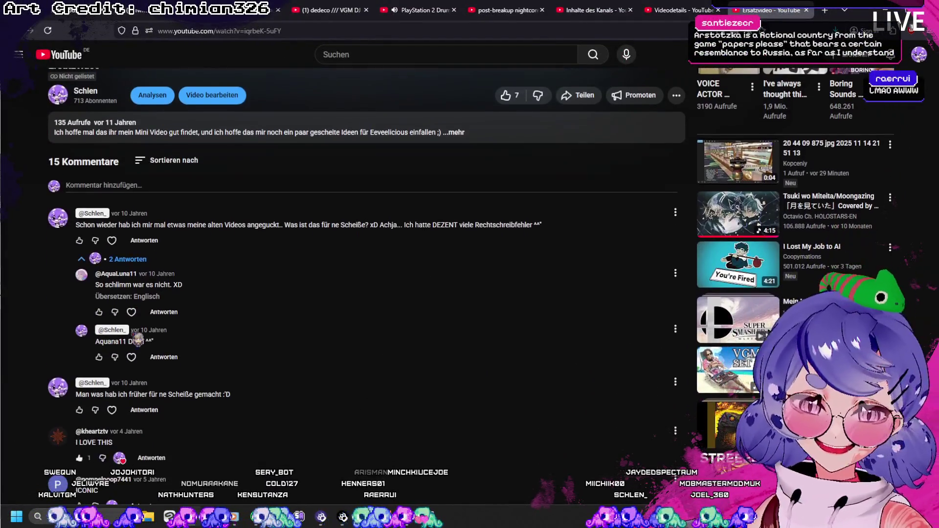
{"action": "scroll", "coordinate": [143, 334], "scroll_direction": "down", "scroll_amount": 2}
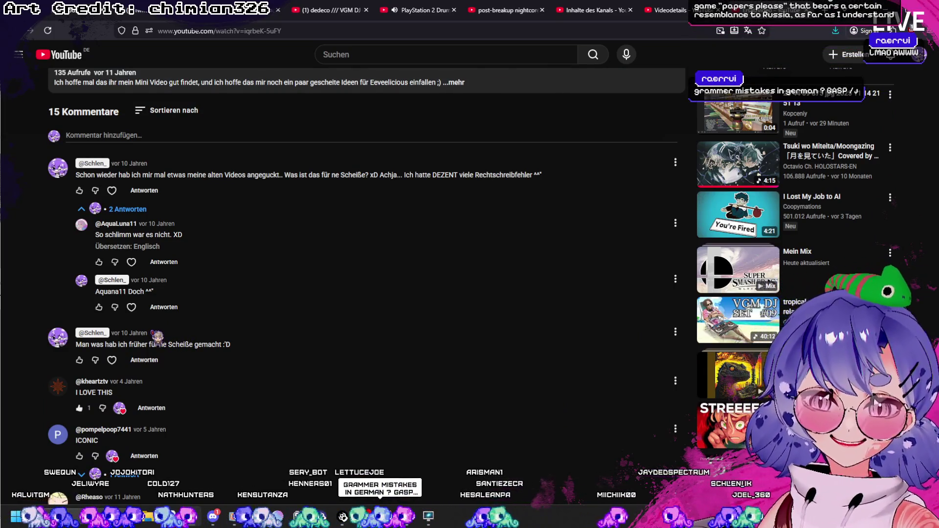
{"action": "scroll", "coordinate": [168, 300], "scroll_direction": "down", "scroll_amount": 2}
{"action": "scroll", "coordinate": [171, 290], "scroll_direction": "down", "scroll_amount": 2}
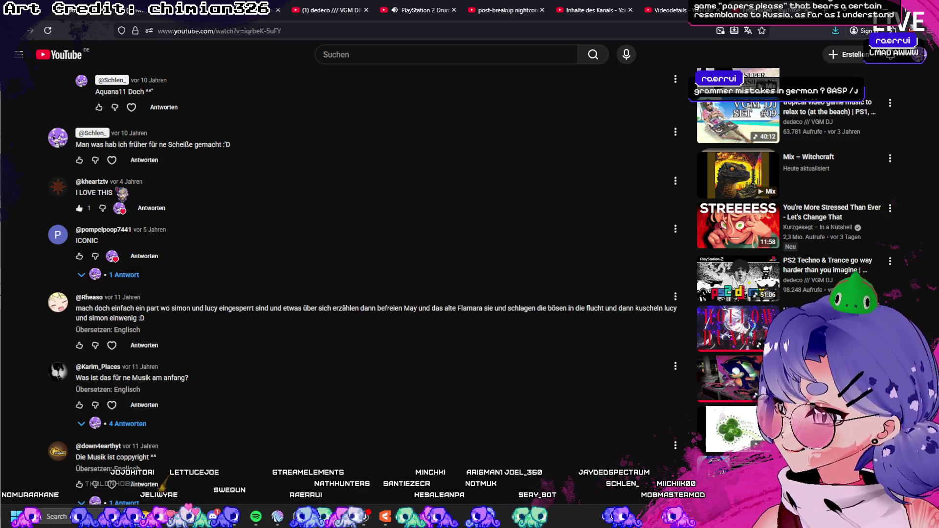
{"action": "scroll", "coordinate": [132, 210], "scroll_direction": "down", "scroll_amount": 1}
{"action": "scroll", "coordinate": [169, 246], "scroll_direction": "down", "scroll_amount": 1}
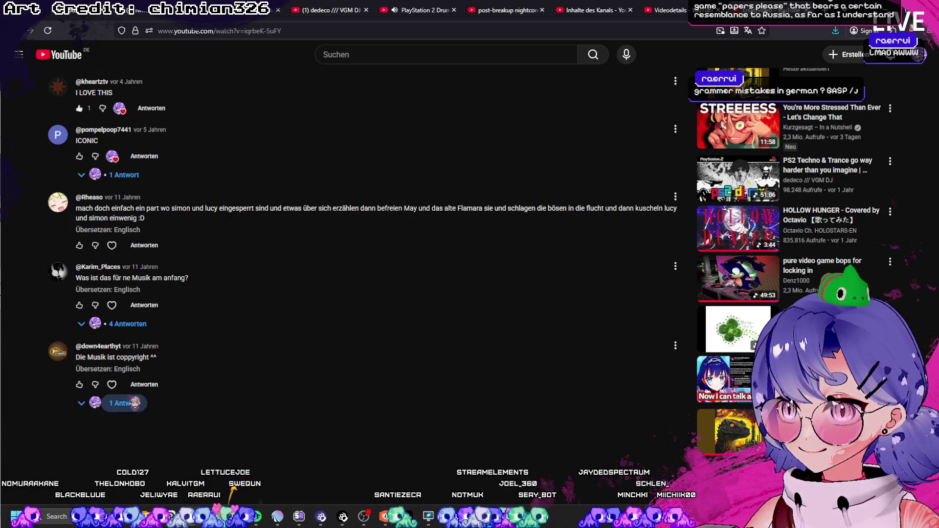
{"action": "scroll", "coordinate": [206, 446], "scroll_direction": "up", "scroll_amount": 2}
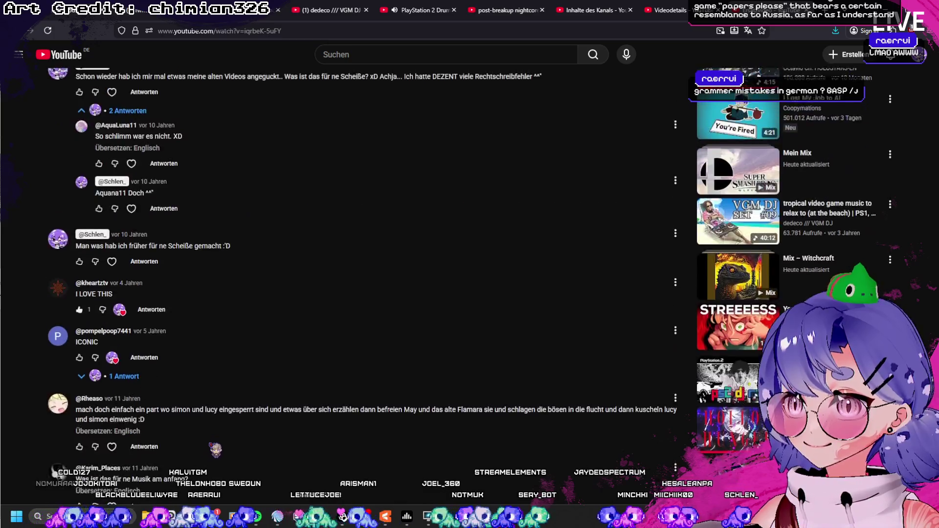
{"action": "scroll", "coordinate": [228, 433], "scroll_direction": "up", "scroll_amount": 3}
{"action": "scroll", "coordinate": [250, 422], "scroll_direction": "up", "scroll_amount": 2}
{"action": "scroll", "coordinate": [260, 415], "scroll_direction": "up", "scroll_amount": 2}
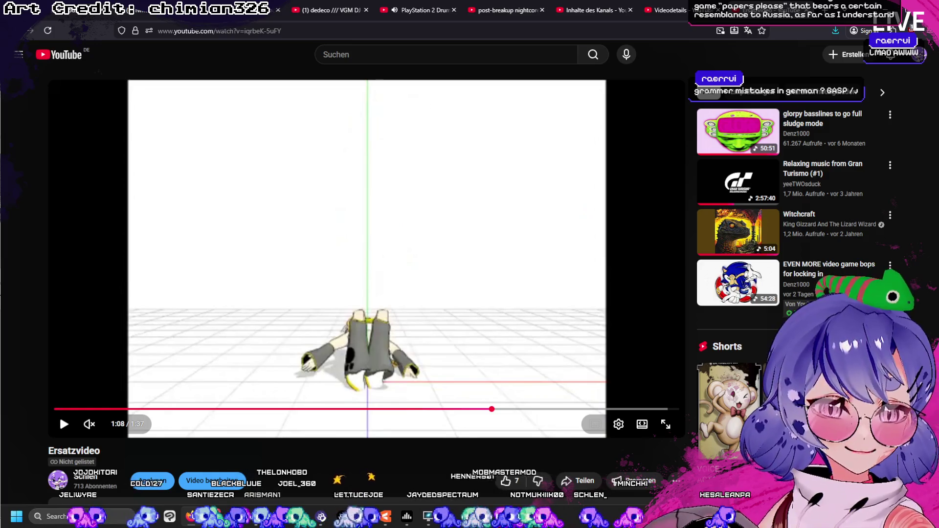
{"action": "key", "text": "alt+Tab"}
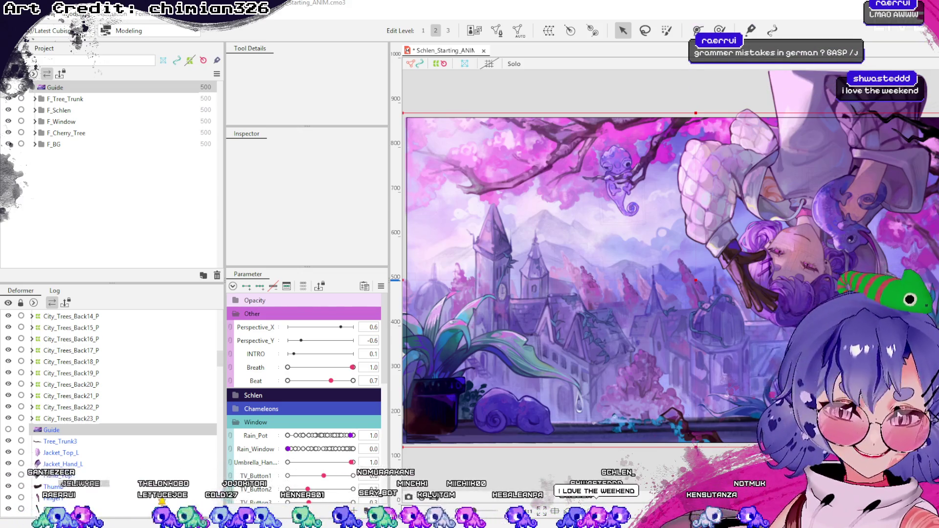
{"action": "key", "text": "alt+Tab"}
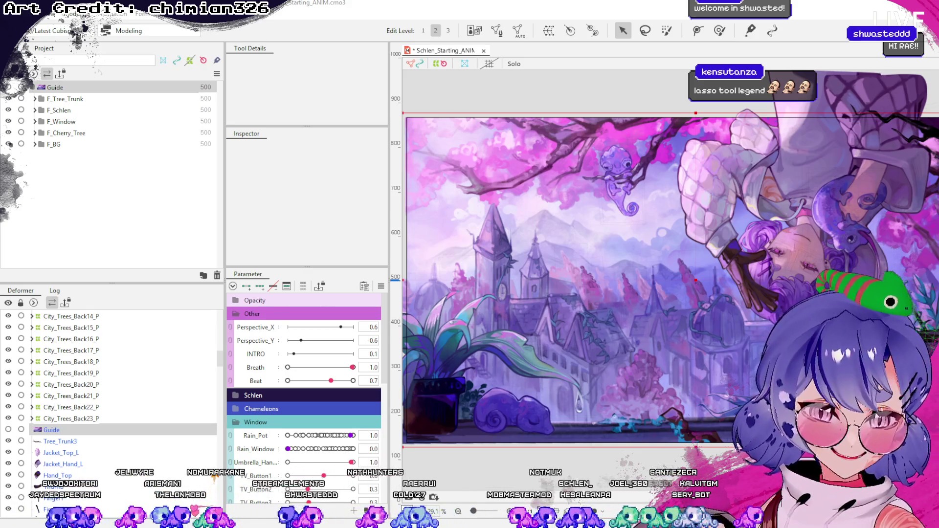
Switch from Cubism Editor to the DeviantArt Kiribaku Fanart page.
{"action": "key", "text": "alt+Tab"}
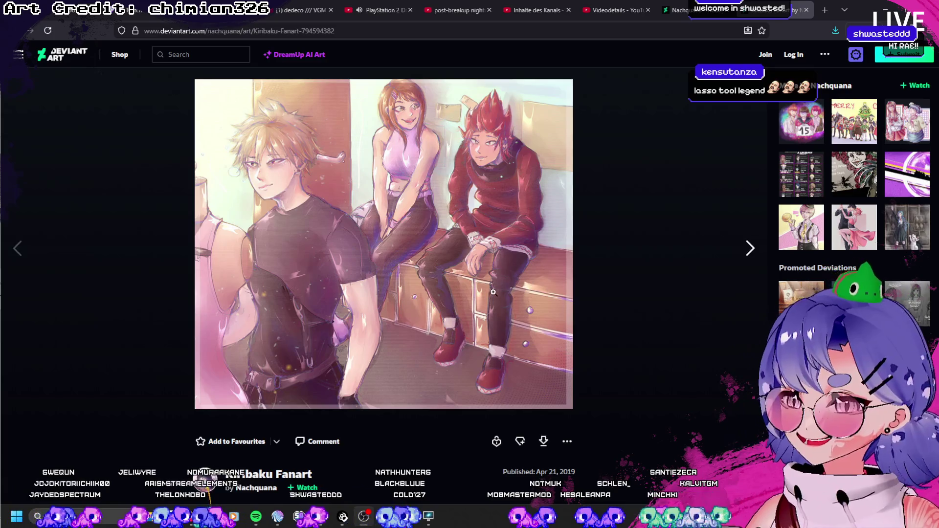
{"action": "scroll", "coordinate": [481, 335], "scroll_direction": "down", "scroll_amount": 3}
{"action": "scroll", "coordinate": [481, 335], "scroll_direction": "down", "scroll_amount": 3}
{"action": "scroll", "coordinate": [455, 426], "scroll_direction": "up", "scroll_amount": 6}
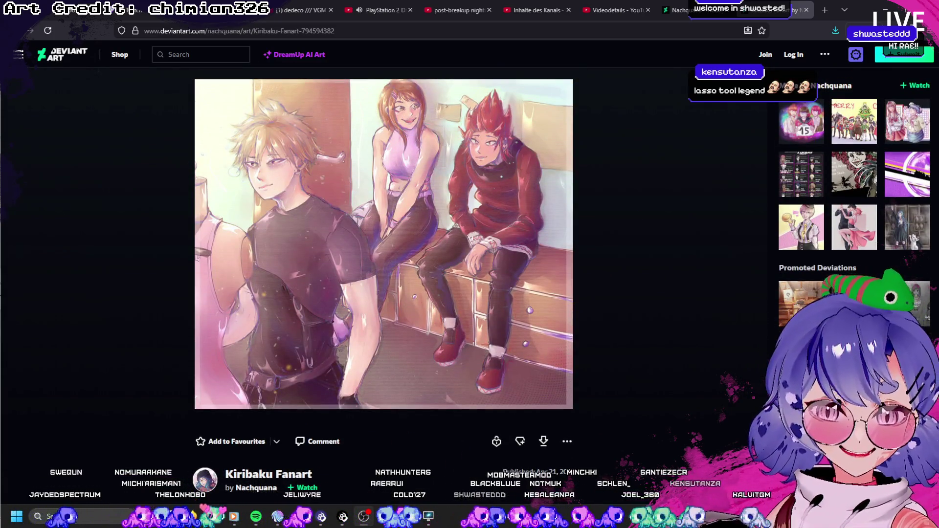
Return briefly to the Live2D scene, then switch to the Juvia artwork page on DeviantArt.
{"action": "key", "text": "alt+Tab"}
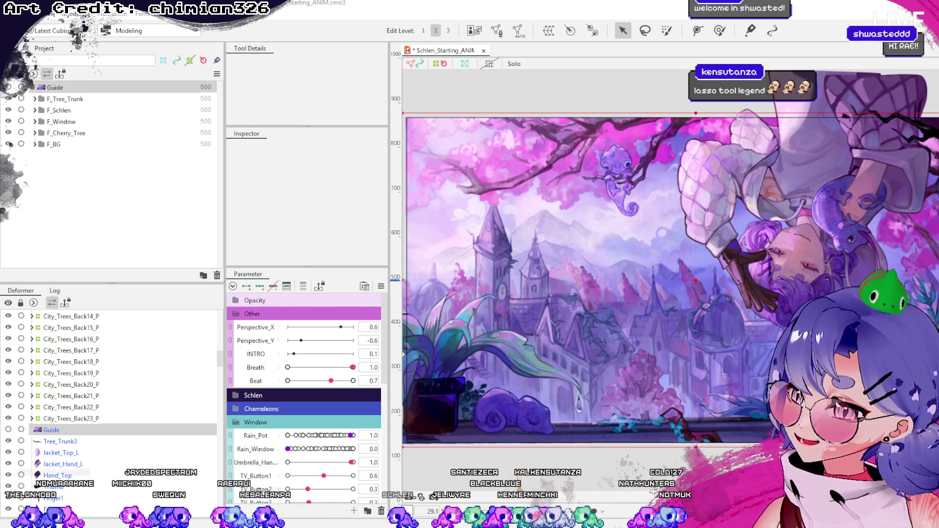
{"action": "key", "text": "alt+Tab"}
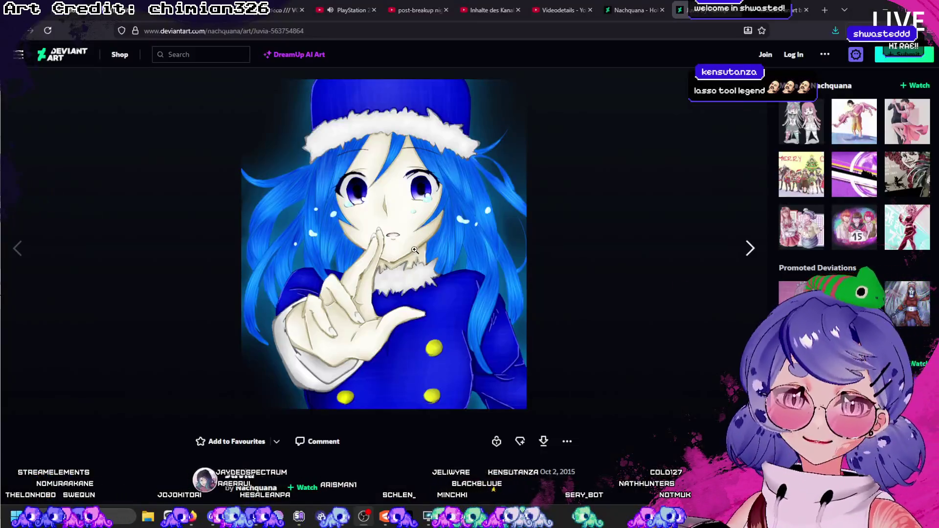
{"action": "scroll", "coordinate": [415, 254], "scroll_direction": "down", "scroll_amount": 4}
{"action": "scroll", "coordinate": [416, 254], "scroll_direction": "down", "scroll_amount": 1}
{"action": "scroll", "coordinate": [361, 325], "scroll_direction": "down", "scroll_amount": 2}
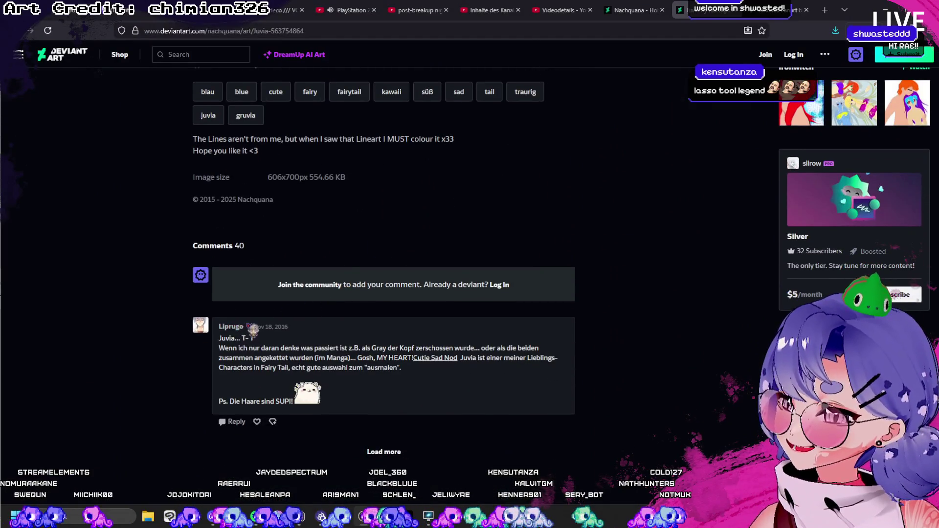
{"action": "scroll", "coordinate": [384, 400], "scroll_direction": "up", "scroll_amount": 5}
{"action": "scroll", "coordinate": [401, 406], "scroll_direction": "up", "scroll_amount": 3}
{"action": "scroll", "coordinate": [401, 407], "scroll_direction": "down", "scroll_amount": 2}
{"action": "scroll", "coordinate": [570, 330], "scroll_direction": "down", "scroll_amount": 2}
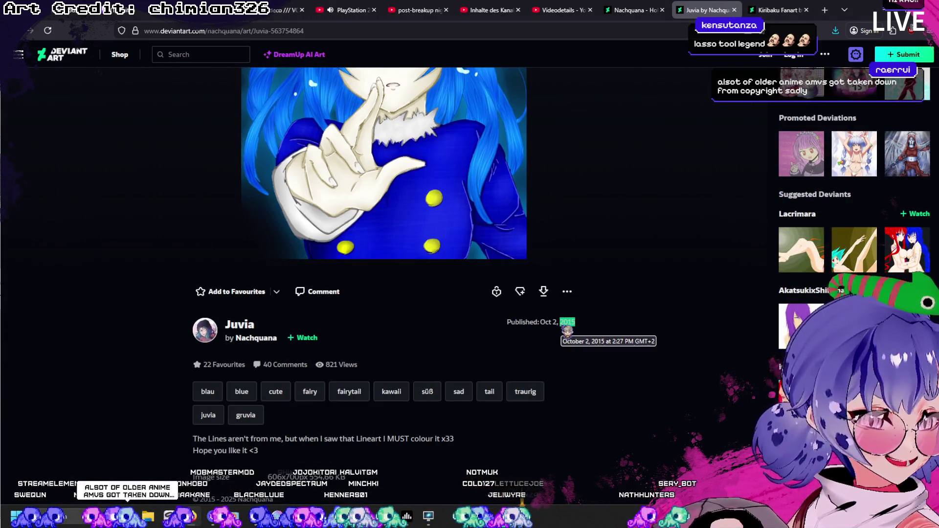
{"action": "scroll", "coordinate": [569, 330], "scroll_direction": "up", "scroll_amount": 2}
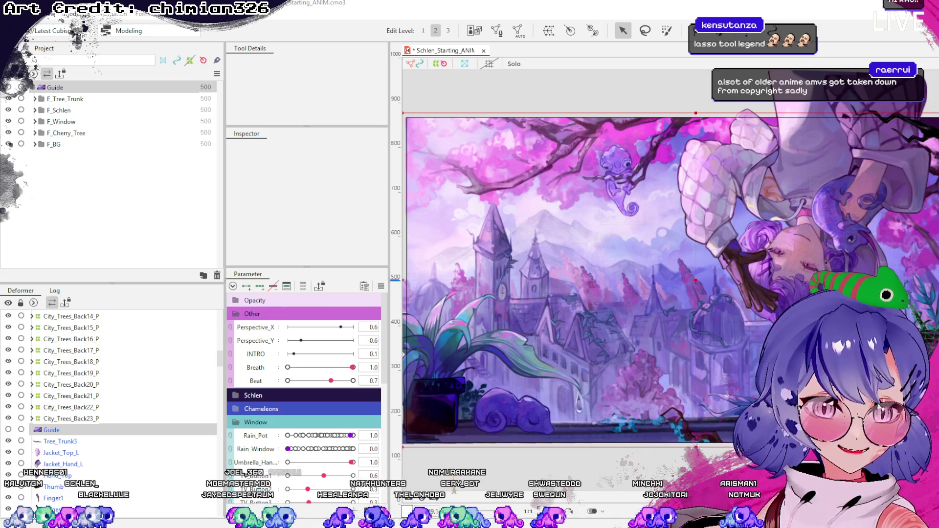
Flip between the Frohe Ostern Evoli artwork and the Live2D project, ending on the Cubism city scene.
{"action": "key", "text": "alt+Tab"}
{"action": "scroll", "coordinate": [447, 321], "scroll_direction": "down", "scroll_amount": 2}
{"action": "scroll", "coordinate": [395, 294], "scroll_direction": "down", "scroll_amount": 3}
{"action": "scroll", "coordinate": [396, 297], "scroll_direction": "down", "scroll_amount": 3}
{"action": "scroll", "coordinate": [402, 295], "scroll_direction": "down", "scroll_amount": 2}
{"action": "scroll", "coordinate": [402, 294], "scroll_direction": "up", "scroll_amount": 3}
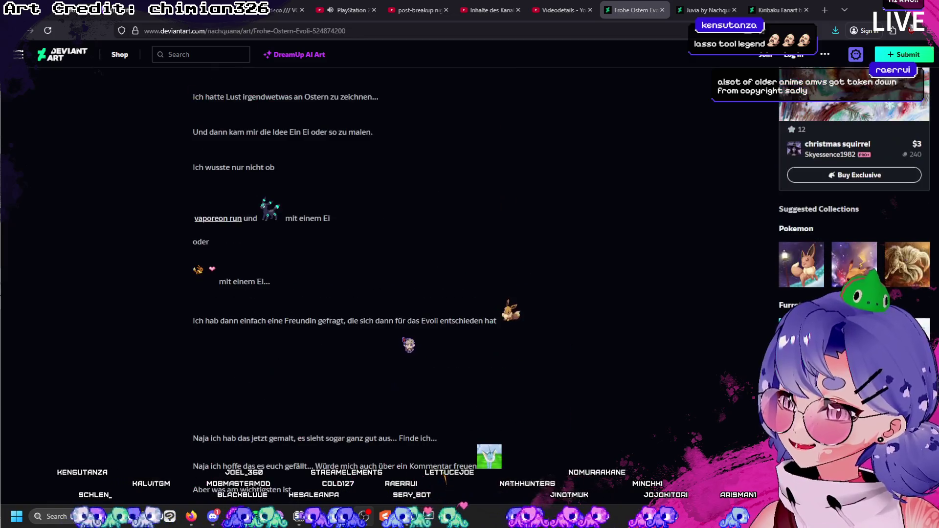
{"action": "scroll", "coordinate": [404, 343], "scroll_direction": "up", "scroll_amount": 3}
{"action": "scroll", "coordinate": [404, 340], "scroll_direction": "down", "scroll_amount": 5}
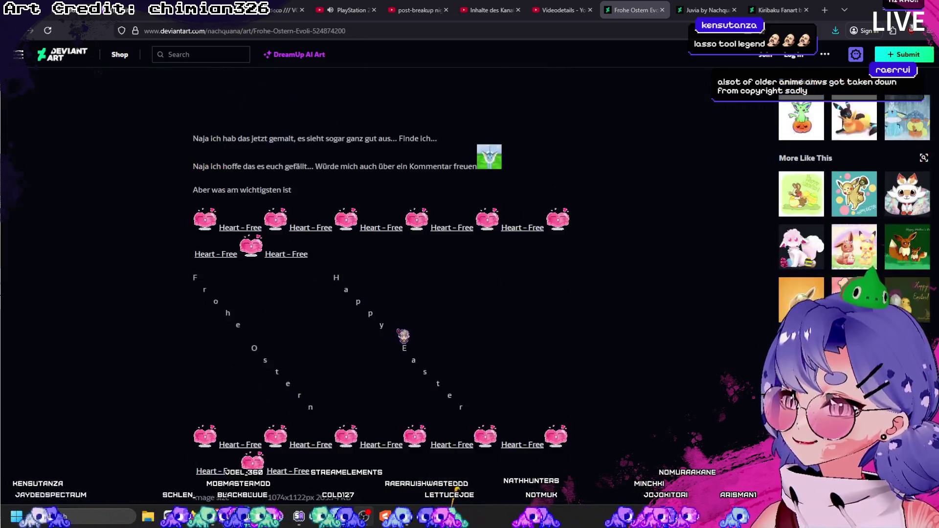
{"action": "scroll", "coordinate": [405, 336], "scroll_direction": "down", "scroll_amount": 4}
{"action": "scroll", "coordinate": [403, 336], "scroll_direction": "down", "scroll_amount": 3}
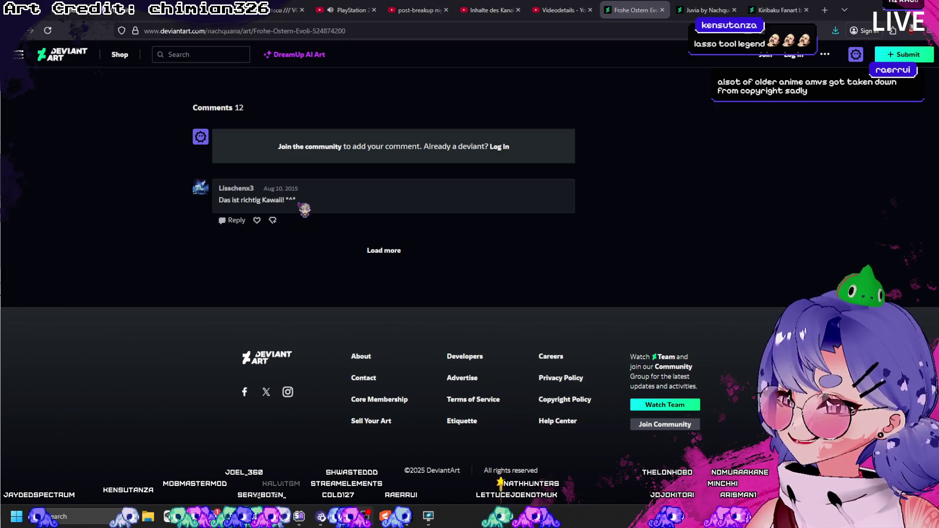
{"action": "scroll", "coordinate": [477, 354], "scroll_direction": "up", "scroll_amount": 3}
{"action": "scroll", "coordinate": [477, 353], "scroll_direction": "up", "scroll_amount": 5}
{"action": "scroll", "coordinate": [485, 349], "scroll_direction": "up", "scroll_amount": 5}
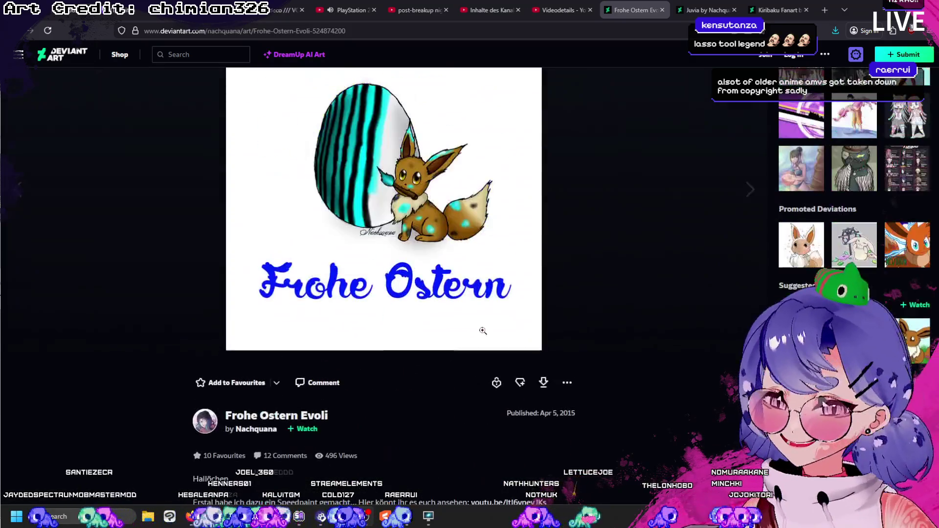
{"action": "scroll", "coordinate": [553, 355], "scroll_direction": "up", "scroll_amount": 2}
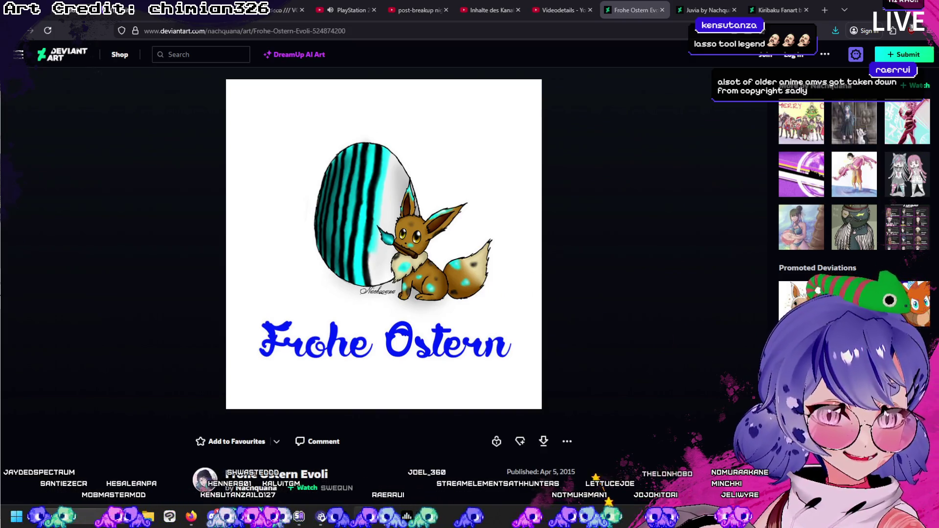
{"action": "key", "text": "alt+Tab"}
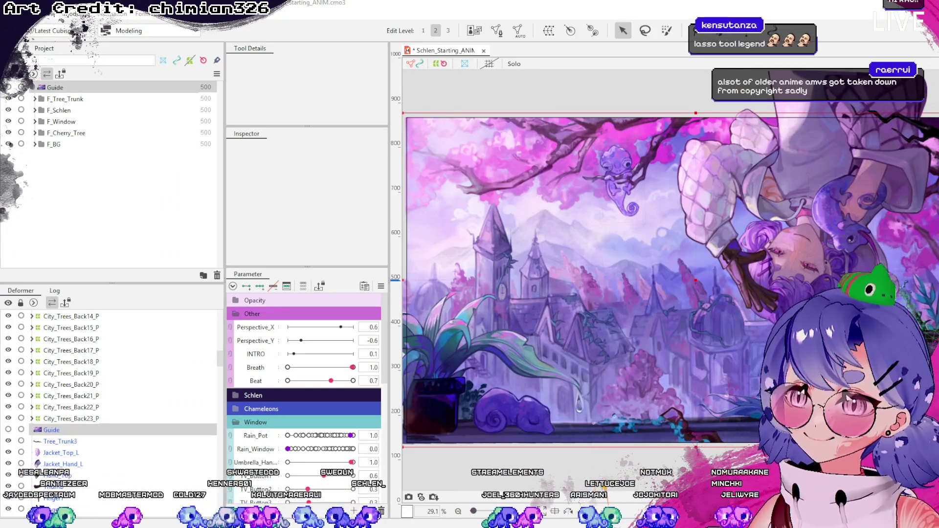
{"action": "key", "text": "alt+Tab"}
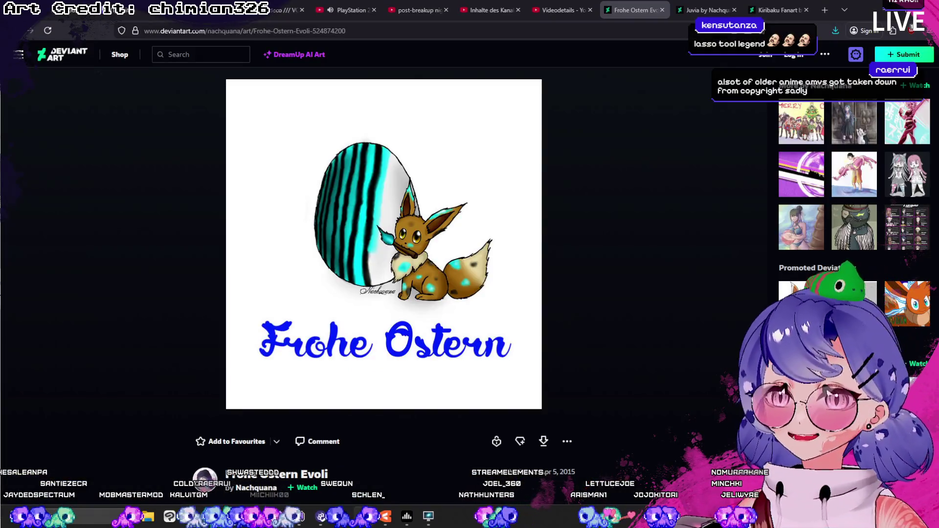
{"action": "key", "text": "alt+Tab"}
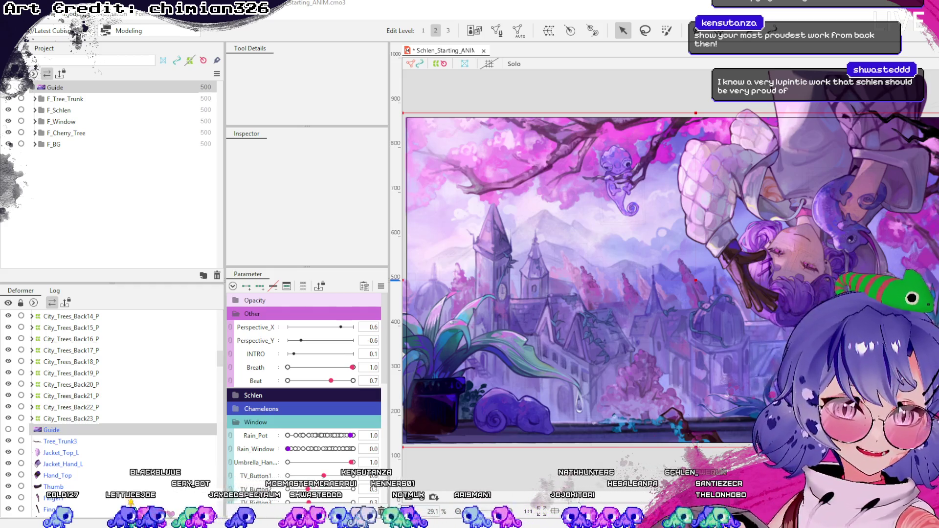
Switch to the Instagram profile and look at the maid dress post and its caption.
{"action": "left_click", "coordinate": [293, 513]}
{"action": "scroll", "coordinate": [552, 294], "scroll_direction": "down", "scroll_amount": 3}
{"action": "scroll", "coordinate": [524, 287], "scroll_direction": "down", "scroll_amount": 2}
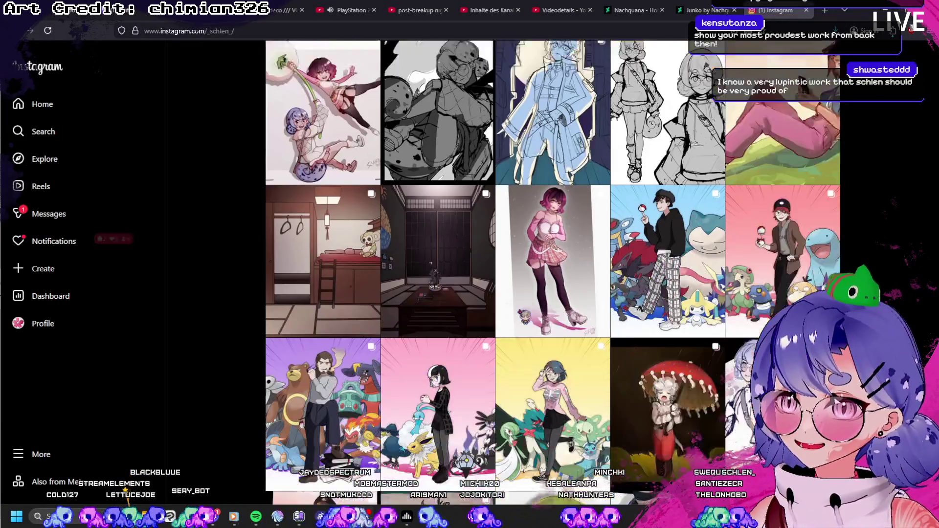
{"action": "scroll", "coordinate": [441, 242], "scroll_direction": "up", "scroll_amount": 2}
{"action": "left_click", "coordinate": [319, 169]}
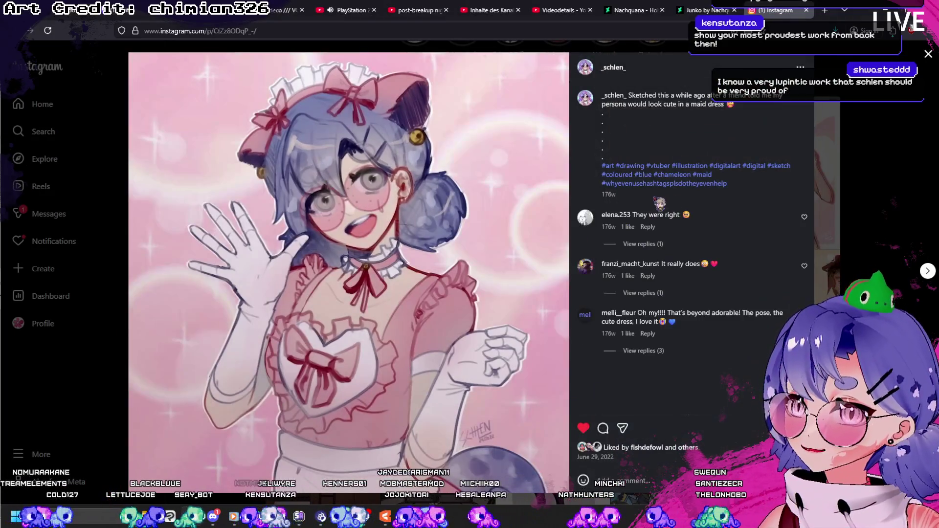
{"action": "triple_click", "coordinate": [605, 197]}
{"action": "left_click", "coordinate": [606, 201]}
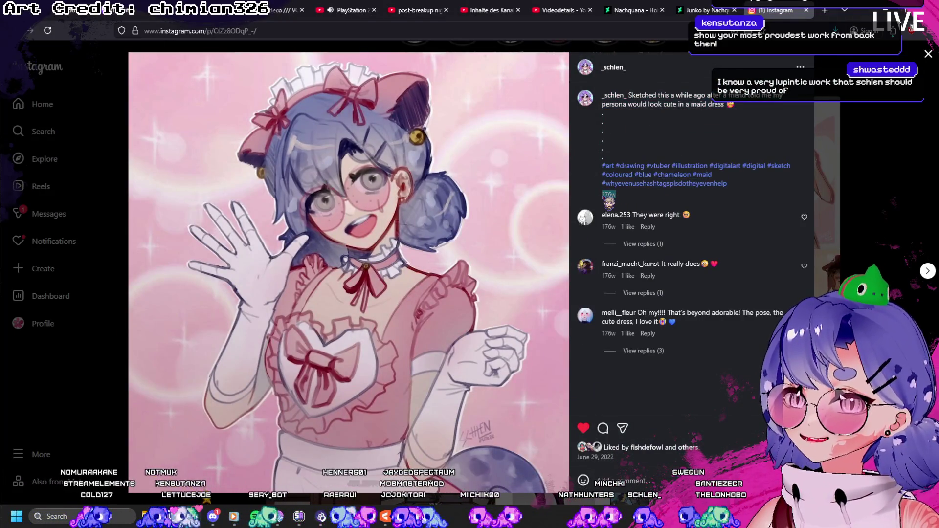
{"action": "left_click", "coordinate": [41, 66]}
{"action": "scroll", "coordinate": [68, 88], "scroll_direction": "down", "scroll_amount": 2}
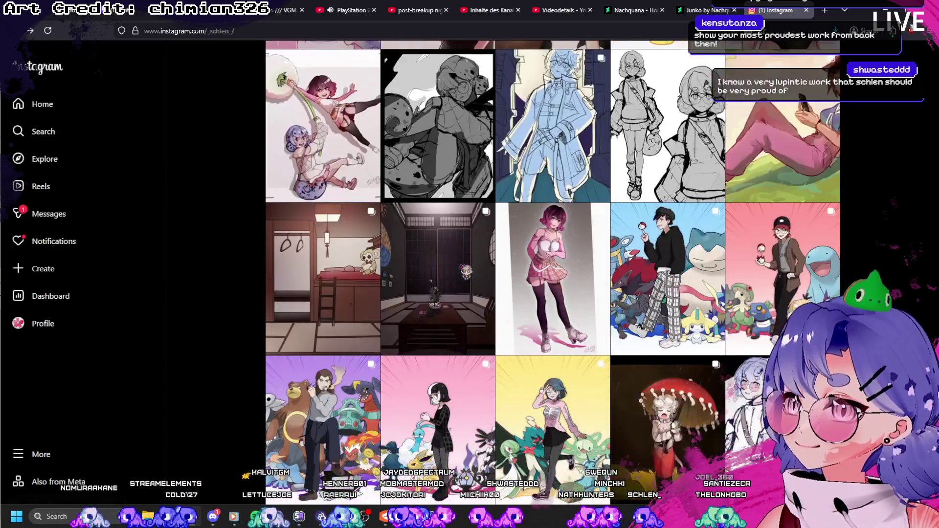
{"action": "scroll", "coordinate": [483, 268], "scroll_direction": "down", "scroll_amount": 3}
{"action": "scroll", "coordinate": [483, 269], "scroll_direction": "down", "scroll_amount": 4}
{"action": "scroll", "coordinate": [553, 252], "scroll_direction": "down", "scroll_amount": 3}
{"action": "scroll", "coordinate": [553, 252], "scroll_direction": "down", "scroll_amount": 4}
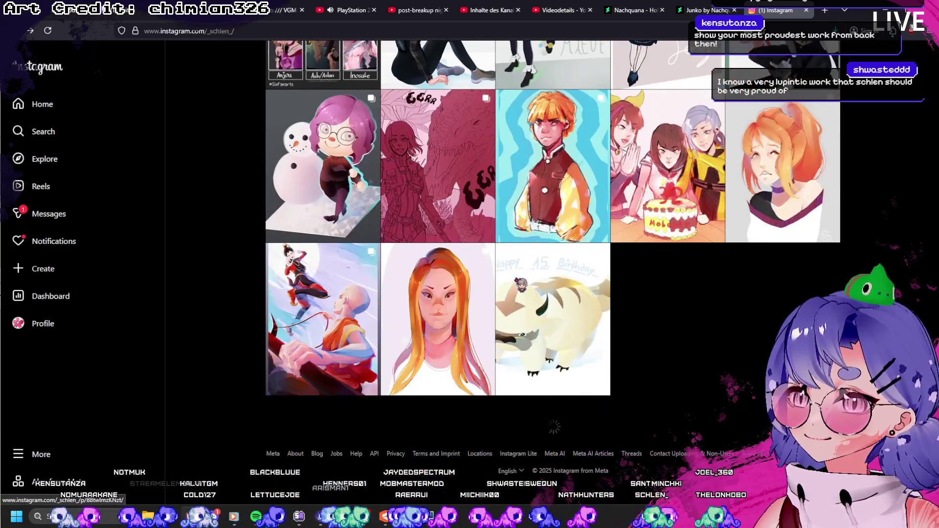
{"action": "scroll", "coordinate": [553, 251], "scroll_direction": "down", "scroll_amount": 4}
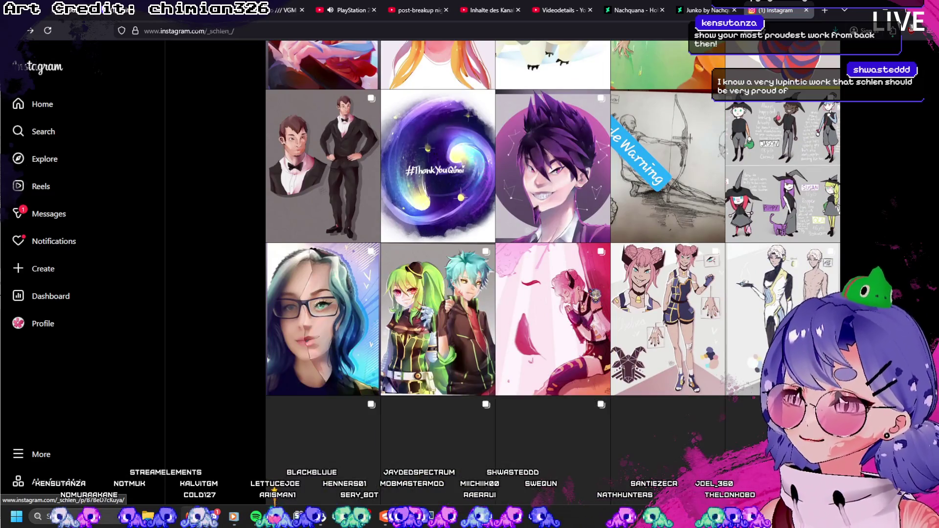
{"action": "scroll", "coordinate": [594, 296], "scroll_direction": "down", "scroll_amount": 4}
{"action": "scroll", "coordinate": [588, 295], "scroll_direction": "down", "scroll_amount": 4}
View the blonde girl-on-dragon post, then open the red-haired woman with glasses post.
{"action": "left_click", "coordinate": [441, 271]}
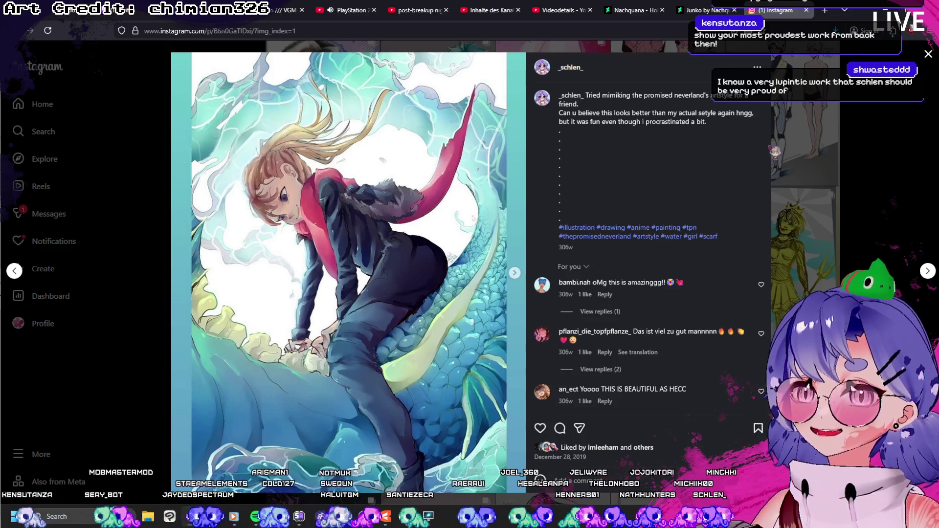
{"action": "left_click", "coordinate": [844, 188]}
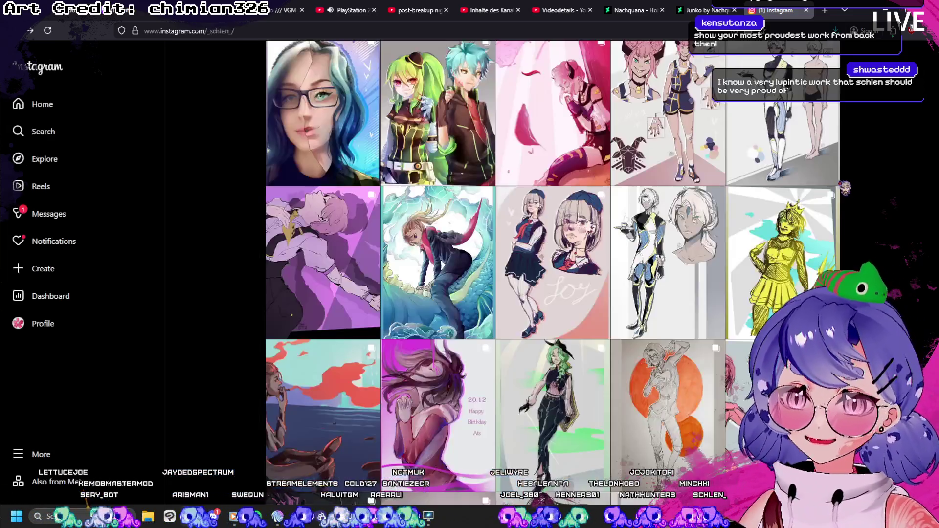
{"action": "scroll", "coordinate": [578, 297], "scroll_direction": "down", "scroll_amount": 2}
{"action": "scroll", "coordinate": [578, 297], "scroll_direction": "down", "scroll_amount": 1}
{"action": "scroll", "coordinate": [583, 293], "scroll_direction": "down", "scroll_amount": 2}
{"action": "scroll", "coordinate": [591, 290], "scroll_direction": "down", "scroll_amount": 2}
{"action": "scroll", "coordinate": [553, 278], "scroll_direction": "down", "scroll_amount": 3}
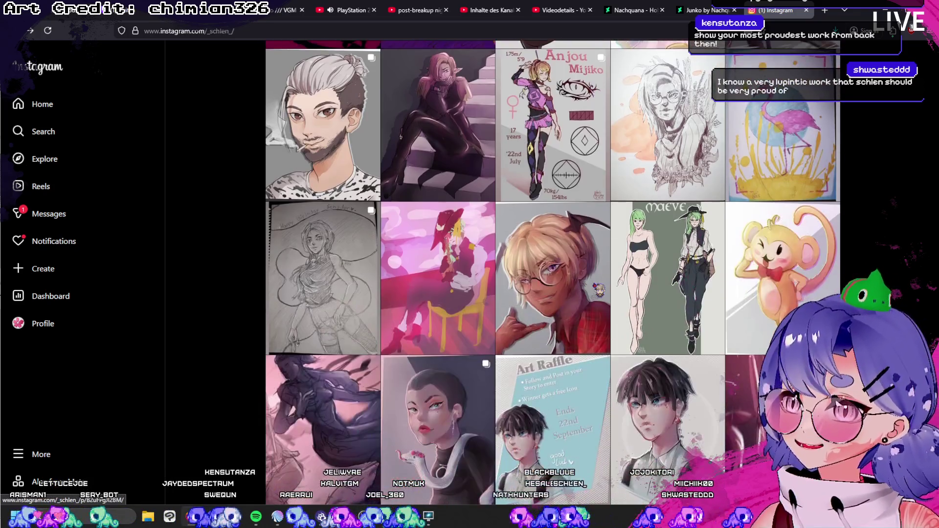
{"action": "scroll", "coordinate": [553, 279], "scroll_direction": "up", "scroll_amount": 3}
{"action": "left_click", "coordinate": [573, 231]}
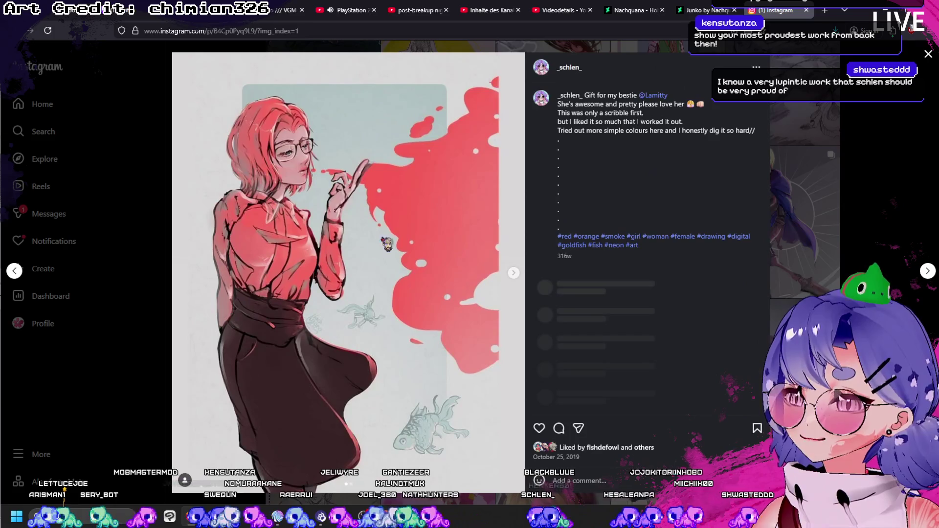
{"action": "scroll", "coordinate": [602, 326], "scroll_direction": "down", "scroll_amount": 2}
{"action": "scroll", "coordinate": [616, 338], "scroll_direction": "up", "scroll_amount": 2}
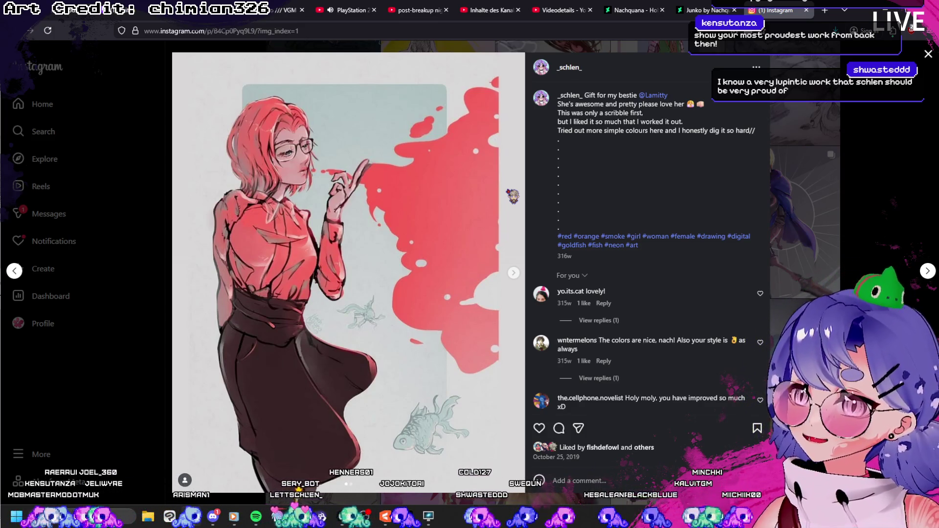
{"action": "key", "text": "Escape"}
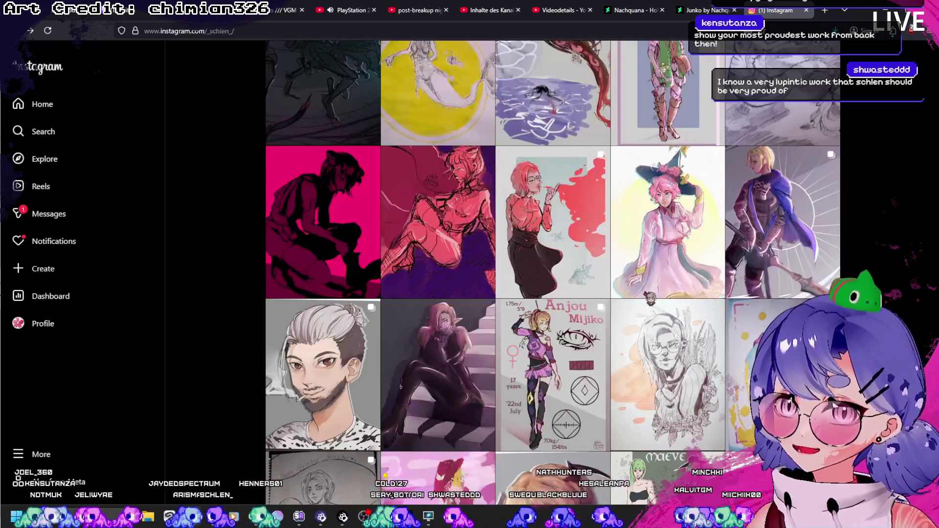
{"action": "scroll", "coordinate": [400, 387], "scroll_direction": "down", "scroll_amount": 3}
{"action": "scroll", "coordinate": [400, 387], "scroll_direction": "down", "scroll_amount": 3}
{"action": "scroll", "coordinate": [400, 386], "scroll_direction": "down", "scroll_amount": 4}
{"action": "scroll", "coordinate": [400, 387], "scroll_direction": "down", "scroll_amount": 1}
{"action": "scroll", "coordinate": [693, 315], "scroll_direction": "down", "scroll_amount": 3}
{"action": "scroll", "coordinate": [553, 271], "scroll_direction": "down", "scroll_amount": 3}
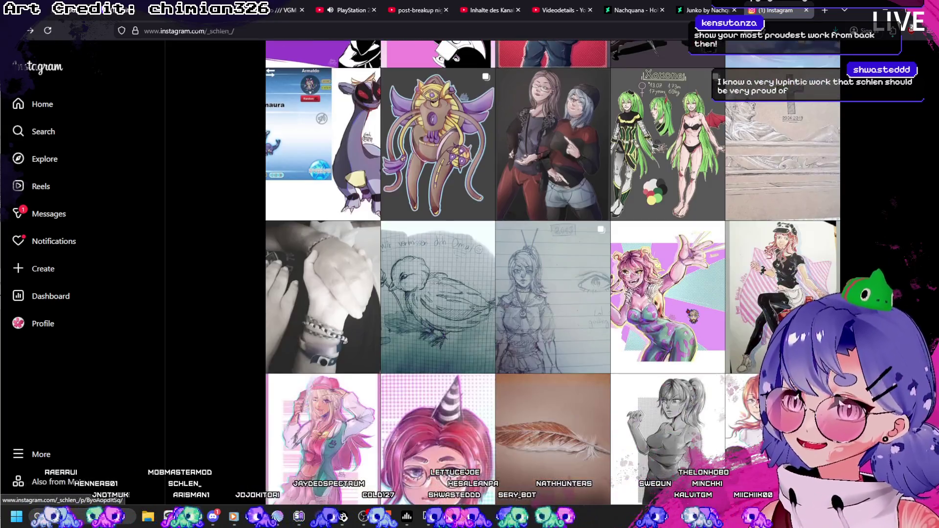
{"action": "scroll", "coordinate": [552, 272], "scroll_direction": "down", "scroll_amount": 3}
{"action": "scroll", "coordinate": [552, 272], "scroll_direction": "down", "scroll_amount": 3}
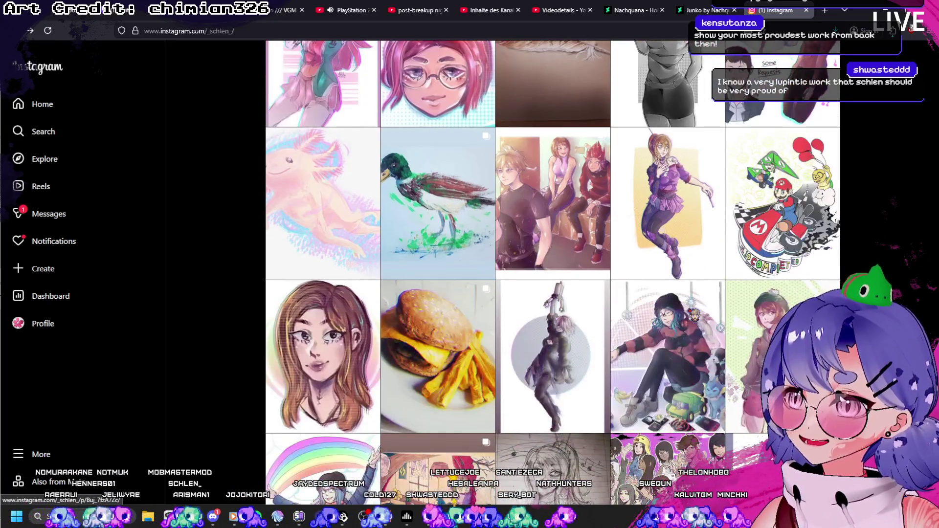
{"action": "scroll", "coordinate": [552, 272], "scroll_direction": "down", "scroll_amount": 3}
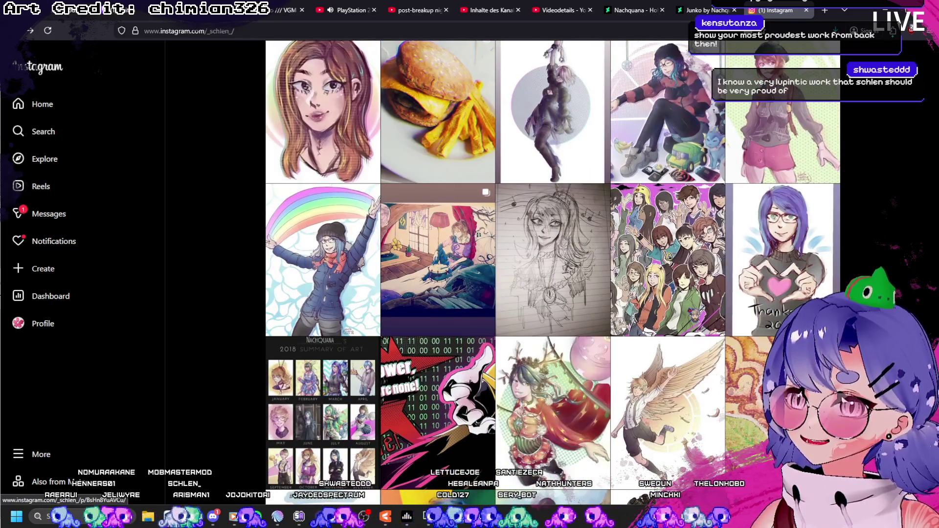
{"action": "scroll", "coordinate": [553, 271], "scroll_direction": "down", "scroll_amount": 2}
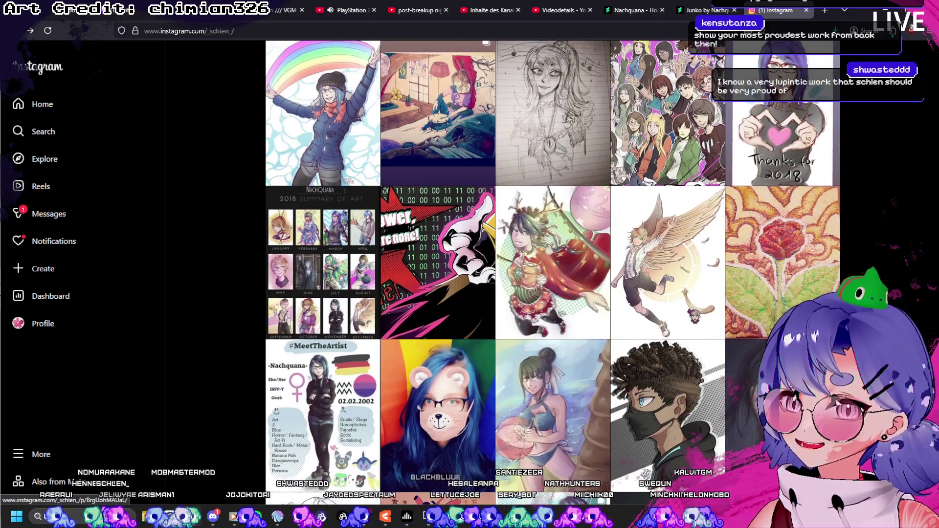
{"action": "scroll", "coordinate": [482, 210], "scroll_direction": "down", "scroll_amount": 3}
{"action": "scroll", "coordinate": [483, 210], "scroll_direction": "down", "scroll_amount": 3}
{"action": "scroll", "coordinate": [483, 211], "scroll_direction": "up", "scroll_amount": 3}
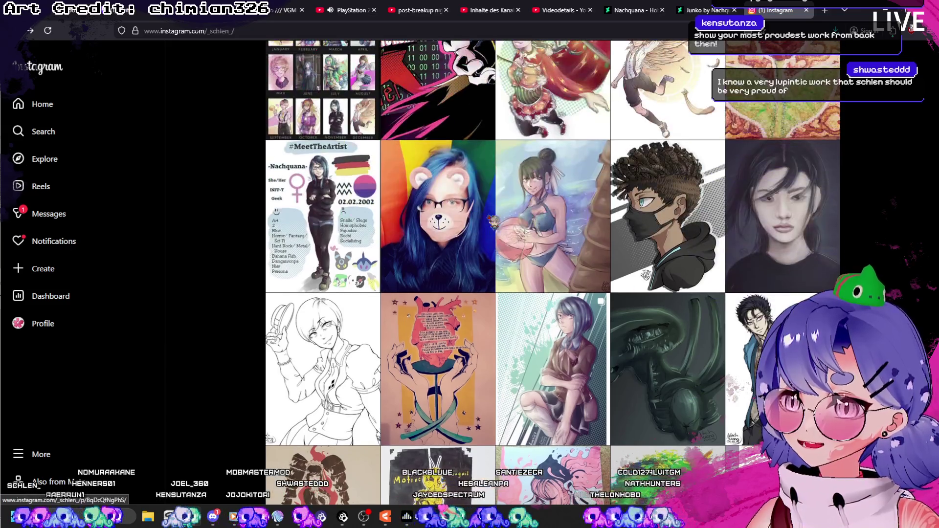
{"action": "scroll", "coordinate": [553, 272], "scroll_direction": "down", "scroll_amount": 3}
{"action": "scroll", "coordinate": [552, 271], "scroll_direction": "down", "scroll_amount": 2}
{"action": "scroll", "coordinate": [553, 271], "scroll_direction": "down", "scroll_amount": 1}
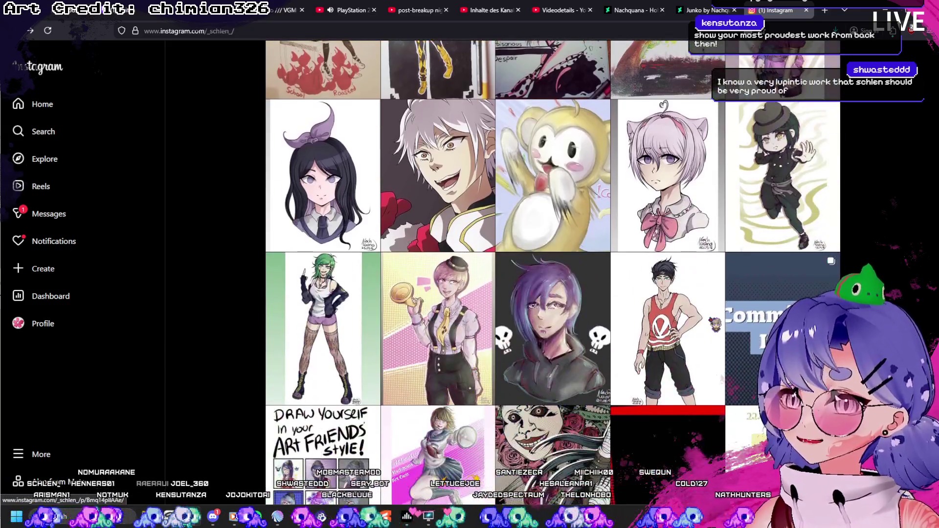
{"action": "scroll", "coordinate": [552, 271], "scroll_direction": "down", "scroll_amount": 2}
{"action": "scroll", "coordinate": [552, 272], "scroll_direction": "down", "scroll_amount": 2}
{"action": "scroll", "coordinate": [553, 271], "scroll_direction": "down", "scroll_amount": 2}
{"action": "scroll", "coordinate": [717, 325], "scroll_direction": "down", "scroll_amount": 3}
{"action": "scroll", "coordinate": [717, 325], "scroll_direction": "down", "scroll_amount": 2}
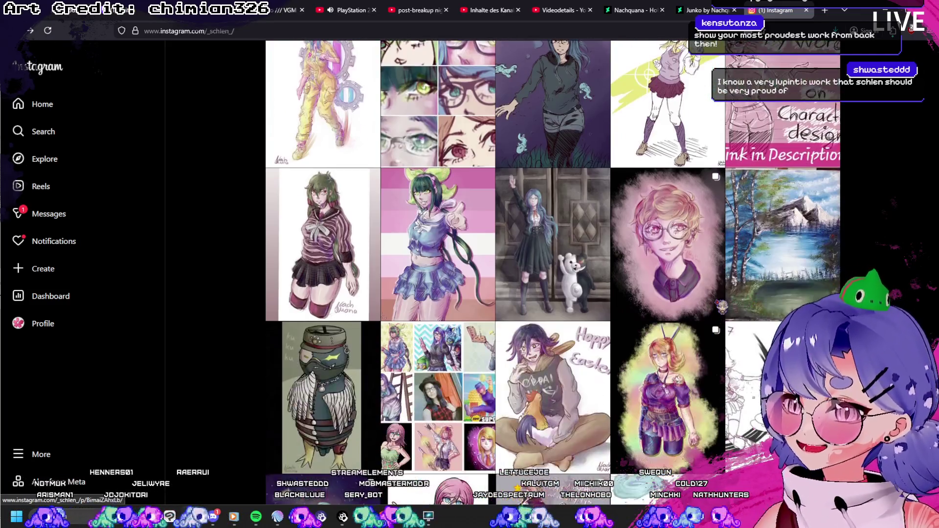
{"action": "scroll", "coordinate": [716, 324], "scroll_direction": "down", "scroll_amount": 2}
{"action": "scroll", "coordinate": [719, 315], "scroll_direction": "down", "scroll_amount": 1}
{"action": "scroll", "coordinate": [722, 303], "scroll_direction": "down", "scroll_amount": 1}
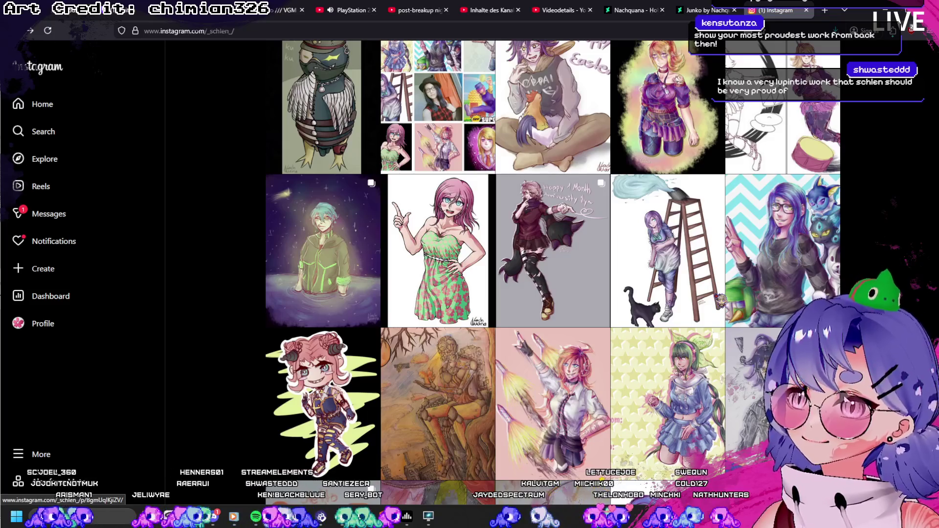
{"action": "scroll", "coordinate": [720, 299], "scroll_direction": "down", "scroll_amount": 2}
{"action": "scroll", "coordinate": [720, 289], "scroll_direction": "down", "scroll_amount": 2}
{"action": "scroll", "coordinate": [720, 297], "scroll_direction": "down", "scroll_amount": 1}
{"action": "scroll", "coordinate": [720, 298], "scroll_direction": "down", "scroll_amount": 1}
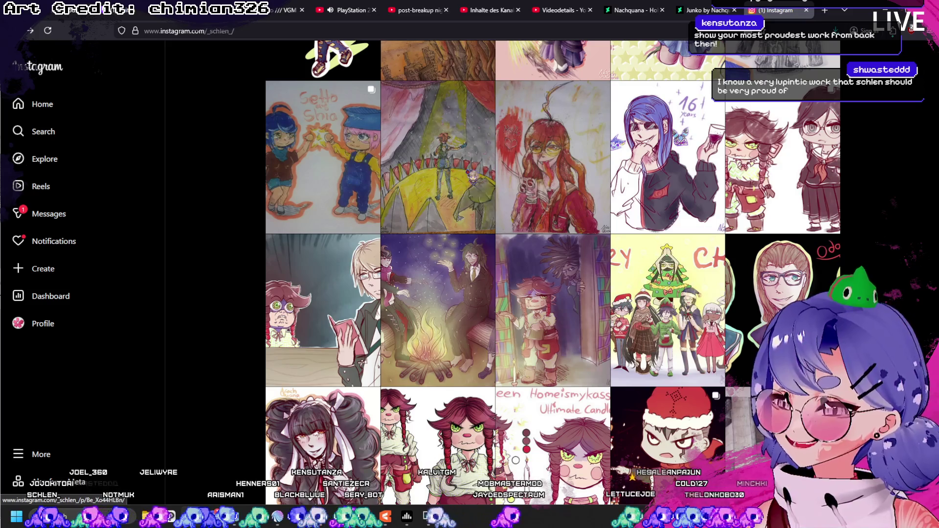
{"action": "scroll", "coordinate": [594, 242], "scroll_direction": "down", "scroll_amount": 3}
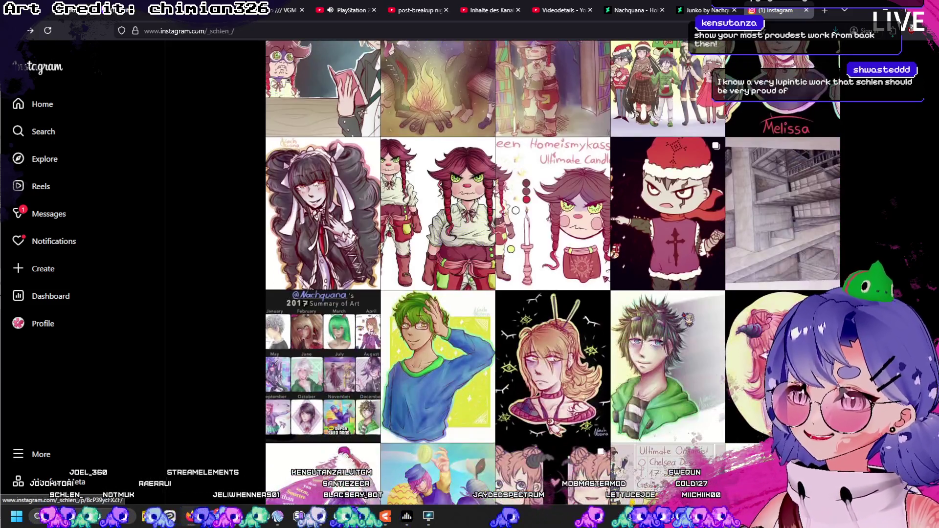
{"action": "left_click", "coordinate": [811, 236]}
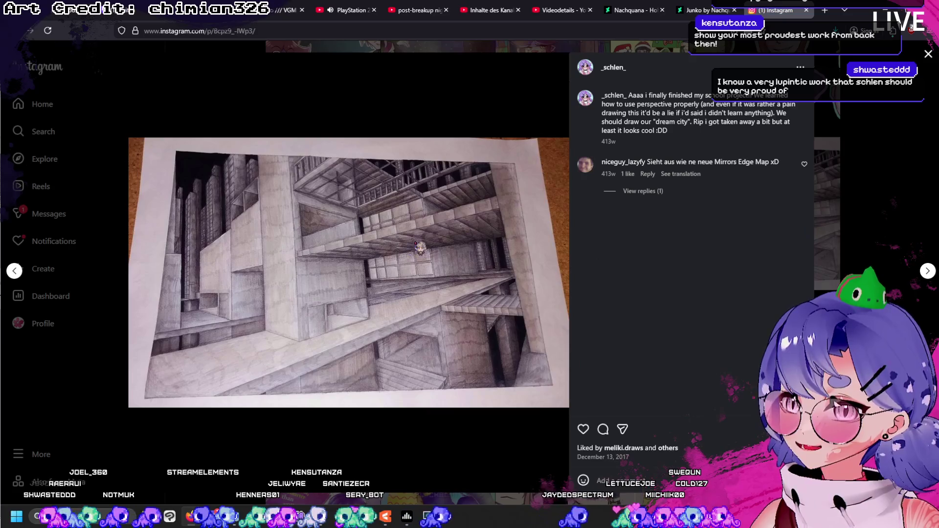
{"action": "key", "text": "Escape"}
{"action": "scroll", "coordinate": [631, 323], "scroll_direction": "down", "scroll_amount": 2}
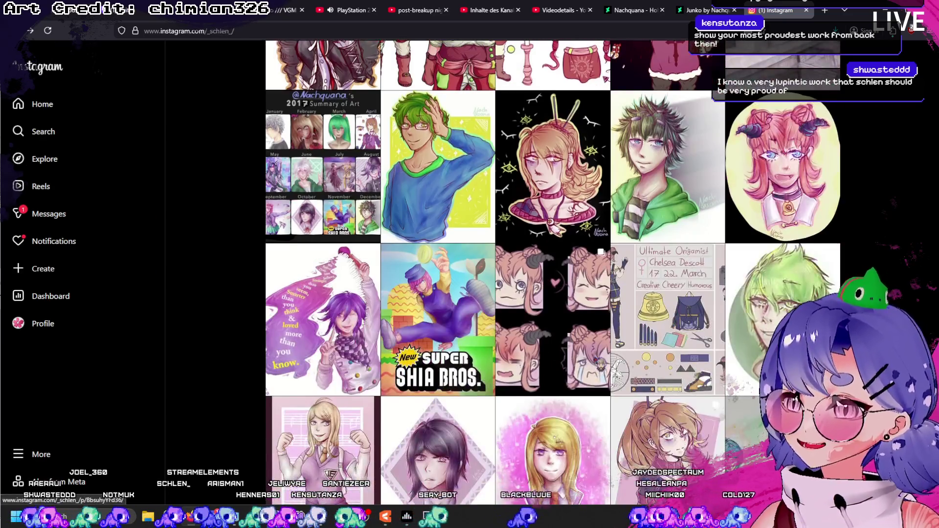
{"action": "scroll", "coordinate": [600, 362], "scroll_direction": "down", "scroll_amount": 2}
{"action": "scroll", "coordinate": [600, 362], "scroll_direction": "down", "scroll_amount": 2}
{"action": "scroll", "coordinate": [601, 362], "scroll_direction": "down", "scroll_amount": 2}
{"action": "scroll", "coordinate": [600, 361], "scroll_direction": "down", "scroll_amount": 2}
{"action": "scroll", "coordinate": [600, 361], "scroll_direction": "up", "scroll_amount": 2}
{"action": "left_click", "coordinate": [449, 187]}
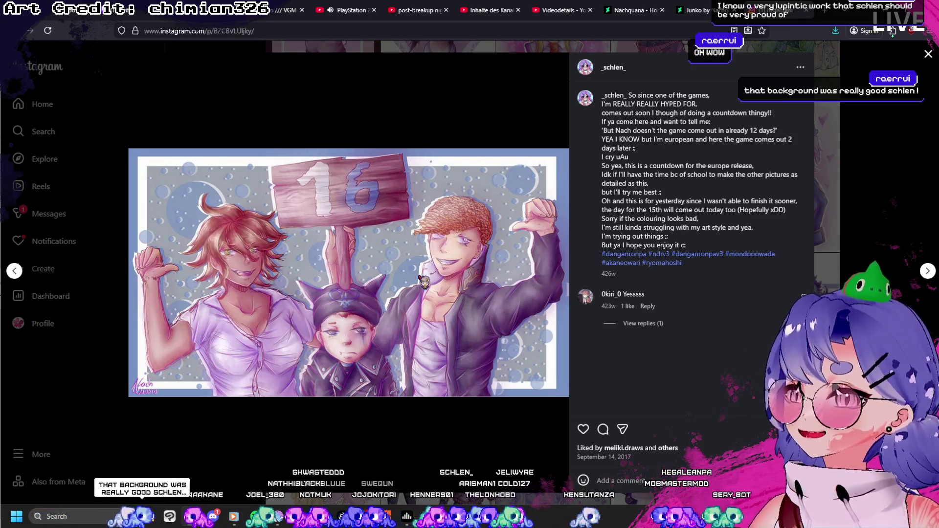
Step from the 16 post through the 15 and 14 countdown drawings, return to 16 and close it.
{"action": "key", "text": "Left"}
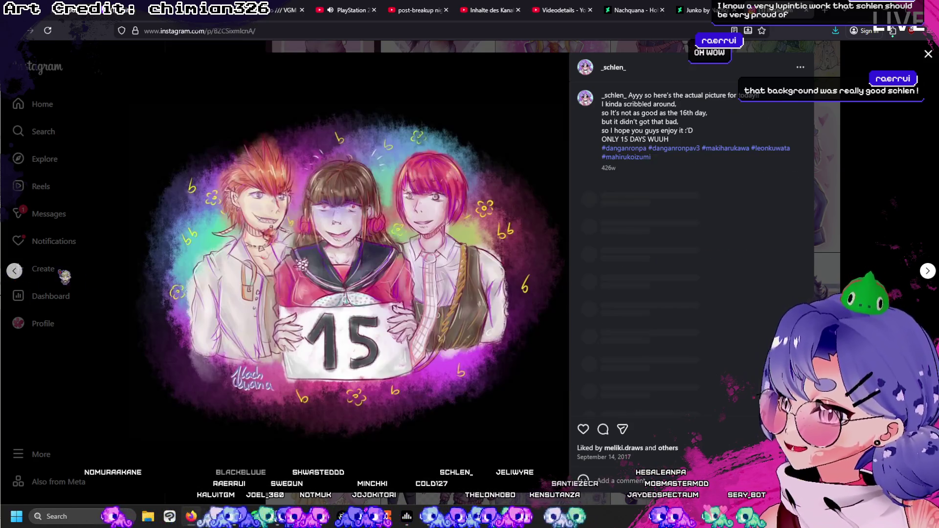
{"action": "key", "text": "Left"}
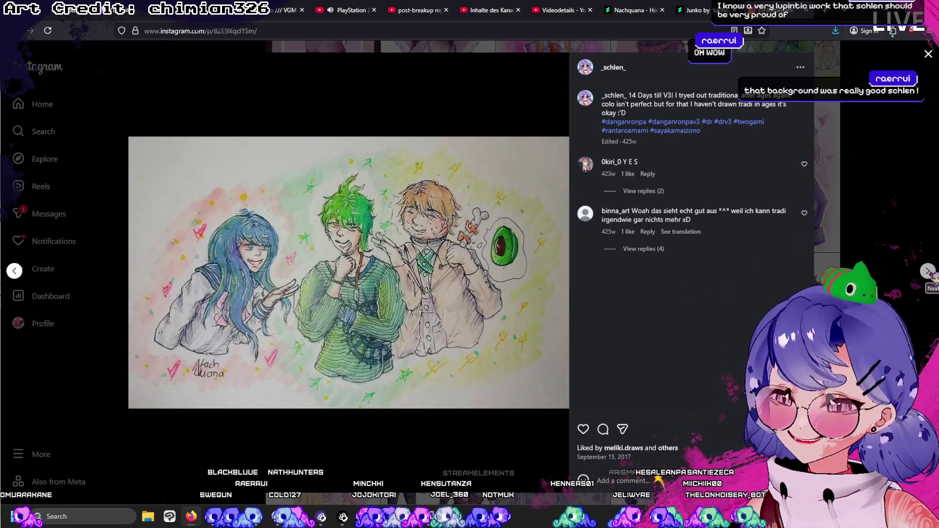
{"action": "left_click", "coordinate": [927, 271]}
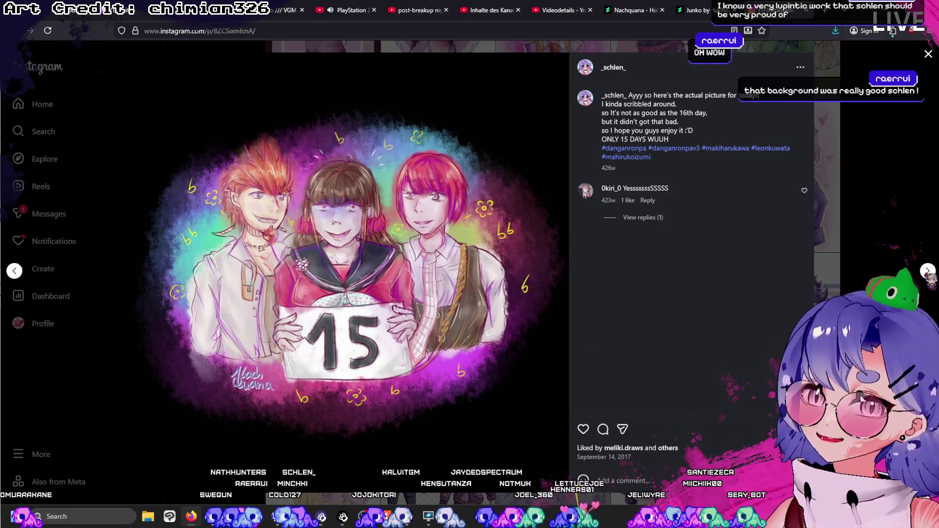
{"action": "left_click", "coordinate": [927, 271]}
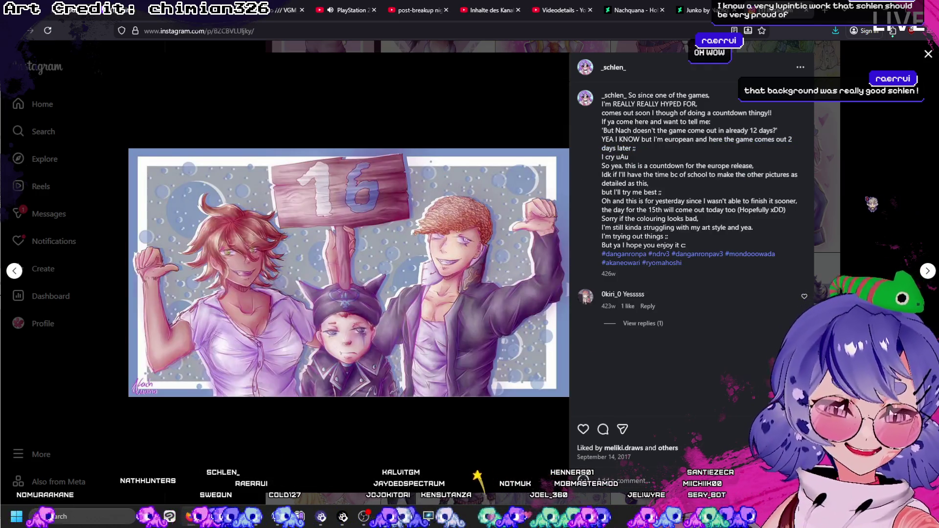
{"action": "key", "text": "Escape"}
{"action": "scroll", "coordinate": [551, 293], "scroll_direction": "down", "scroll_amount": 2}
{"action": "scroll", "coordinate": [551, 294], "scroll_direction": "down", "scroll_amount": 3}
{"action": "scroll", "coordinate": [550, 294], "scroll_direction": "down", "scroll_amount": 3}
{"action": "scroll", "coordinate": [550, 294], "scroll_direction": "down", "scroll_amount": 3}
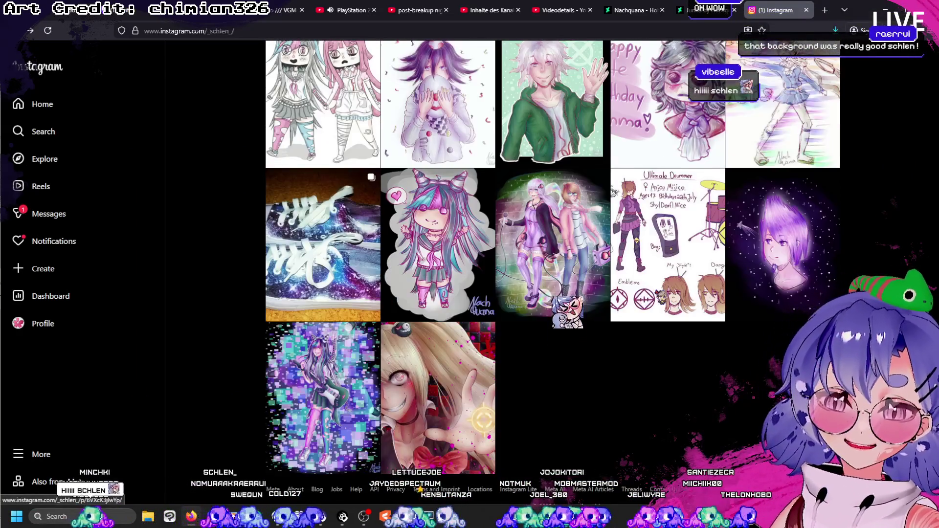
{"action": "scroll", "coordinate": [441, 352], "scroll_direction": "down", "scroll_amount": 1}
View the Junko Enoshima fan art post twice, closing it each time.
{"action": "left_click", "coordinate": [440, 352]}
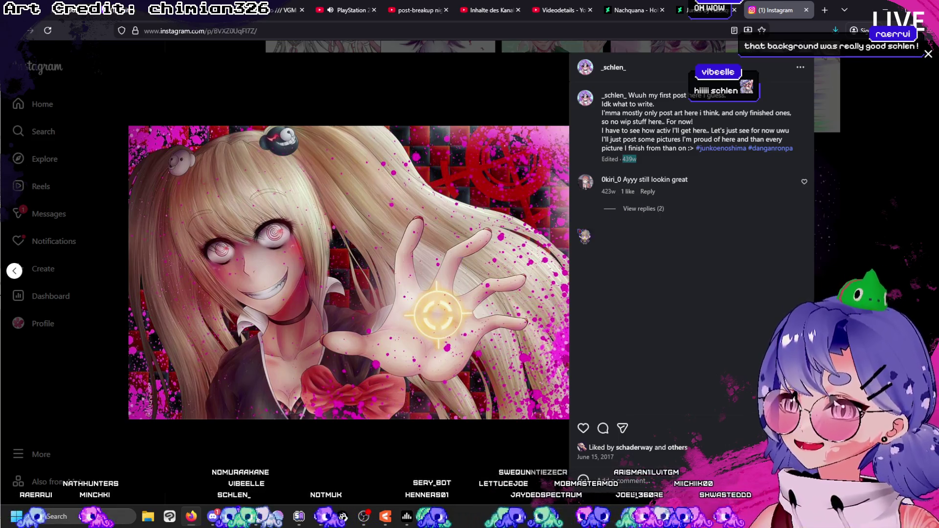
{"action": "key", "text": "Escape"}
{"action": "left_click", "coordinate": [447, 399]}
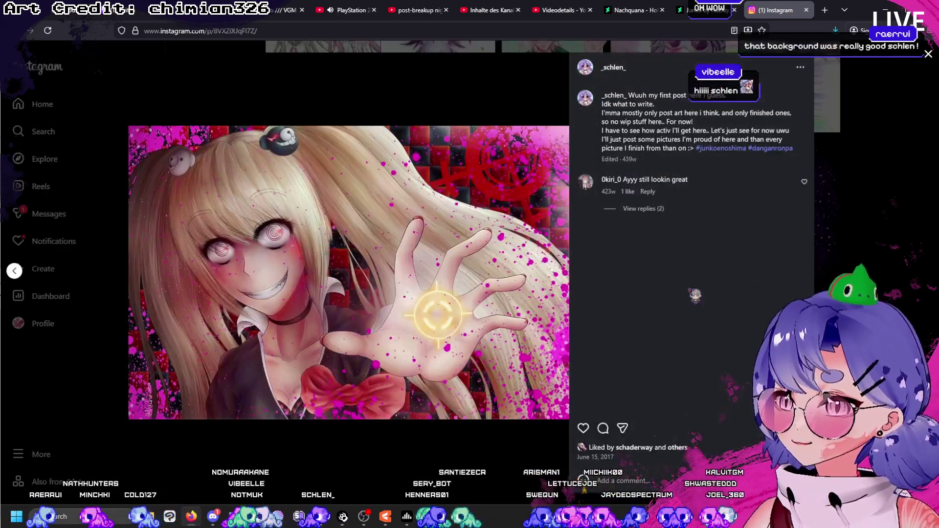
{"action": "key", "text": "Escape"}
View the Ibuki guitar fan art and the Anjou sprite practice posts, closing each.
{"action": "left_click", "coordinate": [409, 244]}
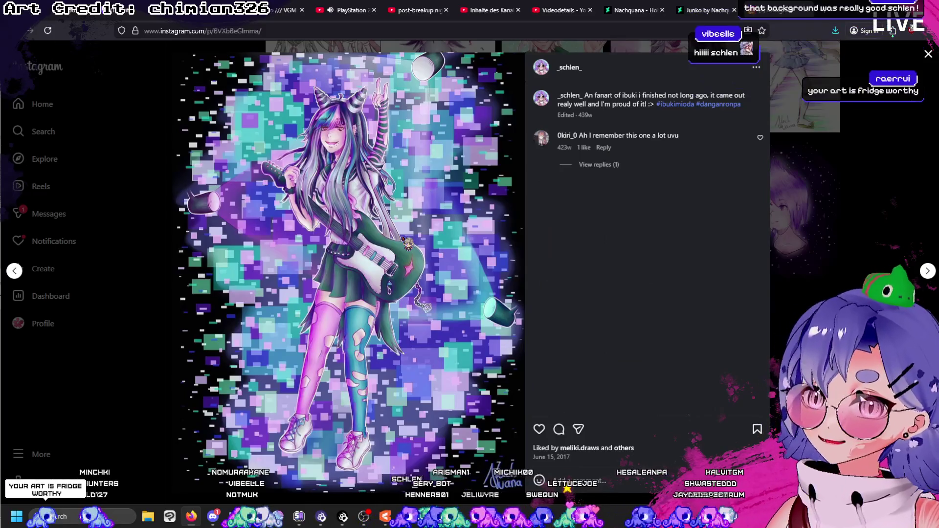
{"action": "key", "text": "Escape"}
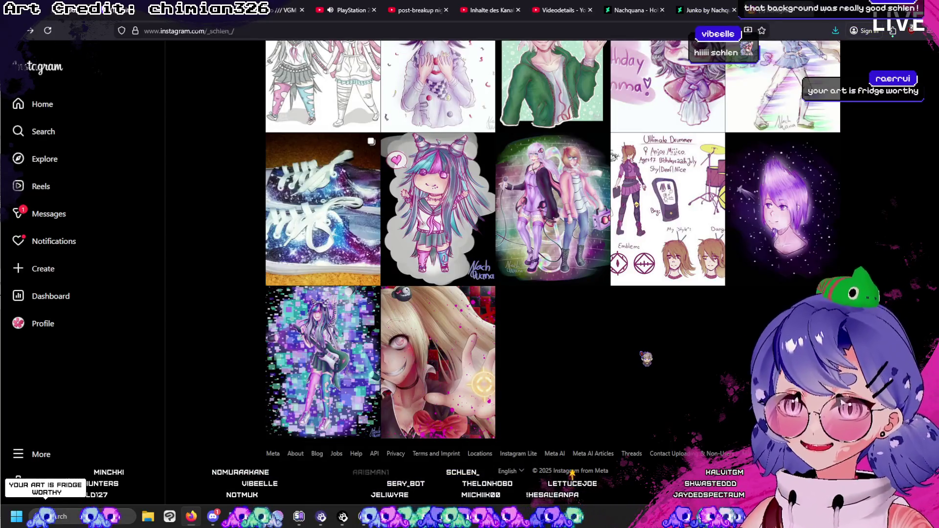
{"action": "scroll", "coordinate": [645, 353], "scroll_direction": "up", "scroll_amount": 1}
{"action": "scroll", "coordinate": [649, 351], "scroll_direction": "up", "scroll_amount": 1}
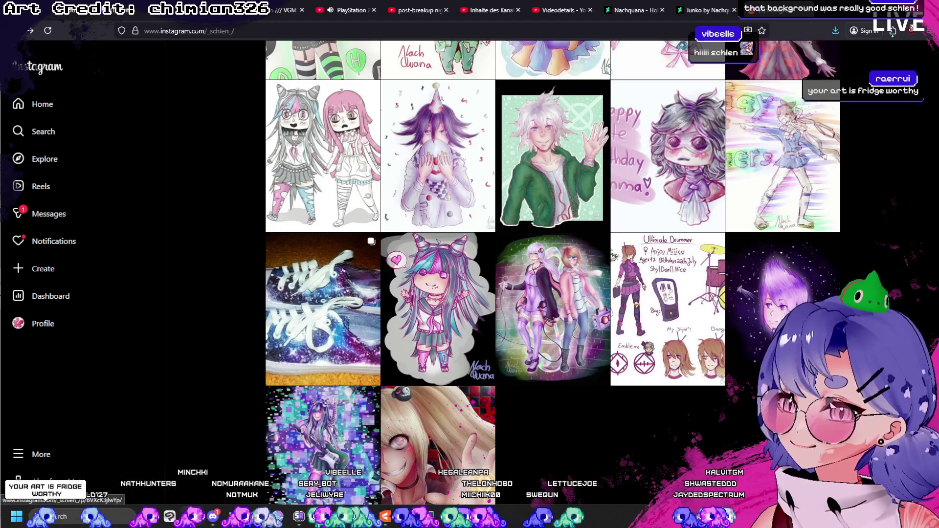
{"action": "scroll", "coordinate": [648, 351], "scroll_direction": "up", "scroll_amount": 3}
{"action": "scroll", "coordinate": [649, 350], "scroll_direction": "up", "scroll_amount": 2}
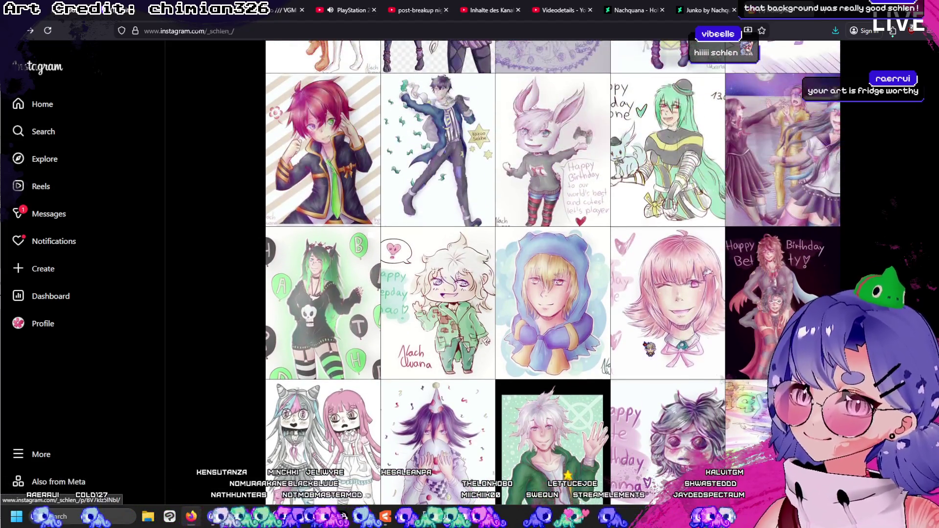
{"action": "left_click", "coordinate": [649, 349]}
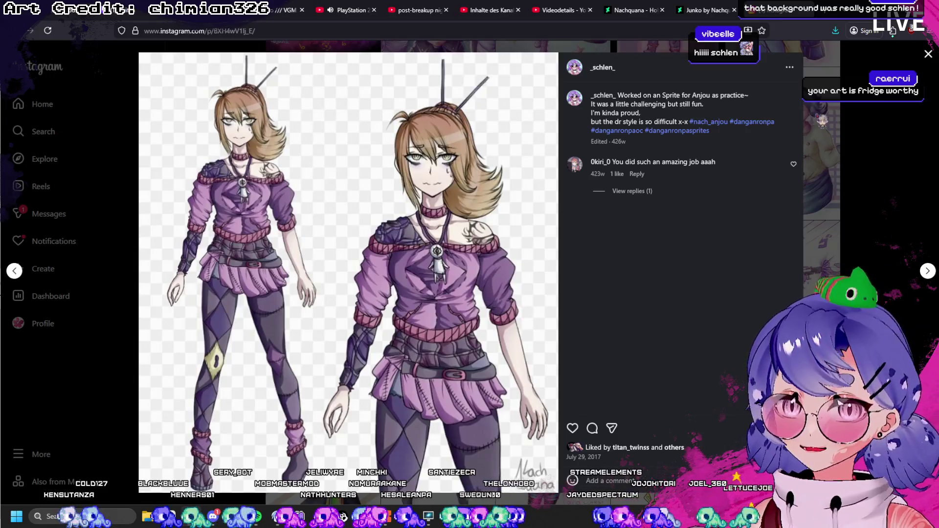
{"action": "left_click", "coordinate": [928, 53]}
{"action": "scroll", "coordinate": [716, 331], "scroll_direction": "up", "scroll_amount": 4}
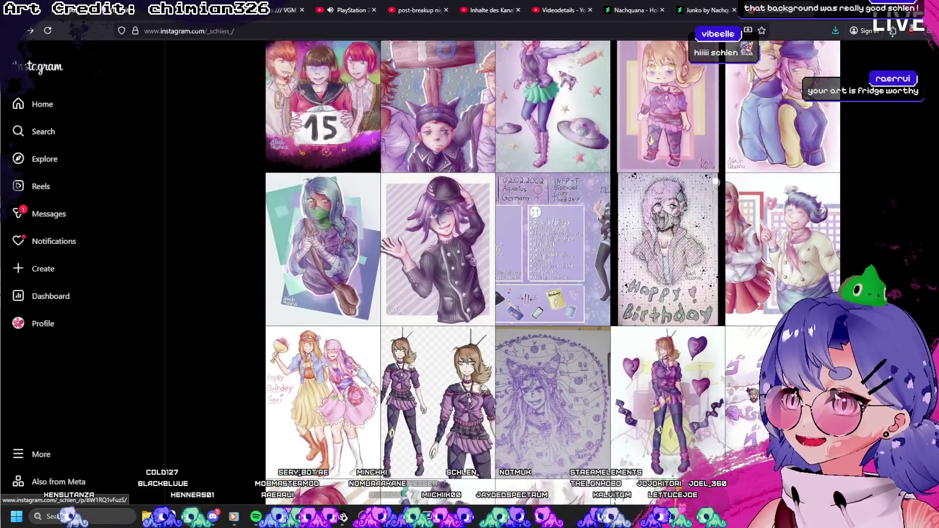
{"action": "scroll", "coordinate": [716, 331], "scroll_direction": "up", "scroll_amount": 2}
{"action": "scroll", "coordinate": [717, 331], "scroll_direction": "up", "scroll_amount": 2}
{"action": "scroll", "coordinate": [716, 331], "scroll_direction": "up", "scroll_amount": 1}
{"action": "scroll", "coordinate": [717, 332], "scroll_direction": "up", "scroll_amount": 2}
{"action": "scroll", "coordinate": [716, 332], "scroll_direction": "up", "scroll_amount": 2}
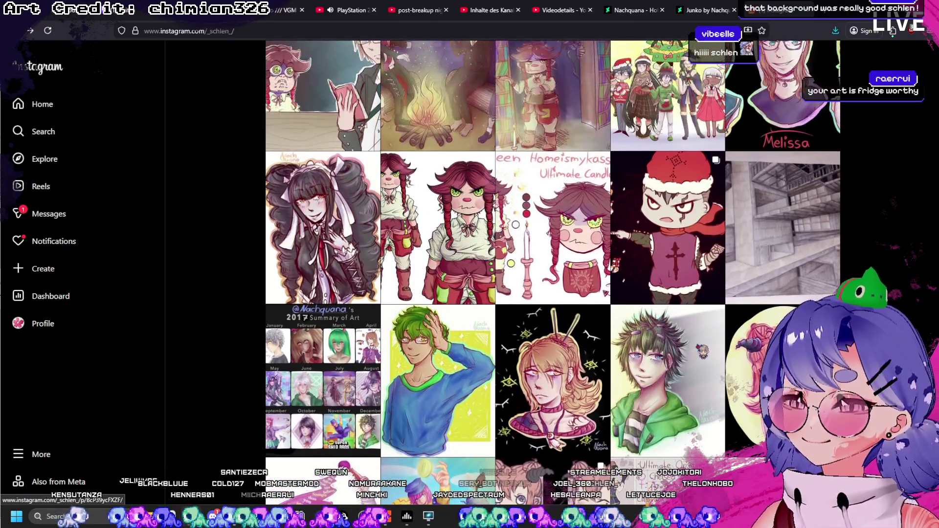
{"action": "scroll", "coordinate": [716, 332], "scroll_direction": "up", "scroll_amount": 2}
{"action": "scroll", "coordinate": [717, 331], "scroll_direction": "up", "scroll_amount": 2}
{"action": "scroll", "coordinate": [716, 332], "scroll_direction": "up", "scroll_amount": 2}
{"action": "scroll", "coordinate": [716, 331], "scroll_direction": "up", "scroll_amount": 2}
{"action": "scroll", "coordinate": [716, 332], "scroll_direction": "up", "scroll_amount": 2}
{"action": "scroll", "coordinate": [716, 332], "scroll_direction": "up", "scroll_amount": 2}
{"action": "scroll", "coordinate": [717, 332], "scroll_direction": "up", "scroll_amount": 2}
{"action": "scroll", "coordinate": [716, 332], "scroll_direction": "up", "scroll_amount": 2}
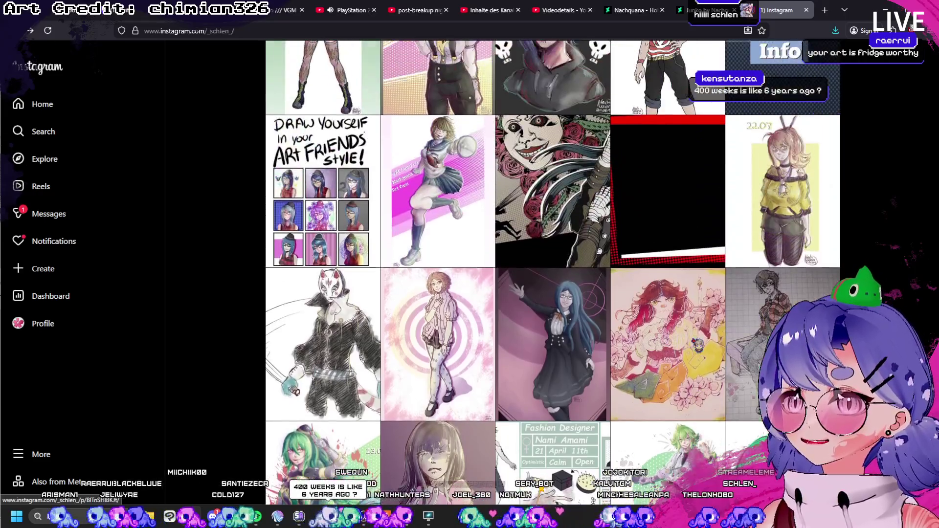
{"action": "scroll", "coordinate": [716, 331], "scroll_direction": "up", "scroll_amount": 2}
{"action": "scroll", "coordinate": [716, 332], "scroll_direction": "up", "scroll_amount": 2}
{"action": "scroll", "coordinate": [716, 331], "scroll_direction": "up", "scroll_amount": 2}
{"action": "scroll", "coordinate": [716, 332], "scroll_direction": "up", "scroll_amount": 2}
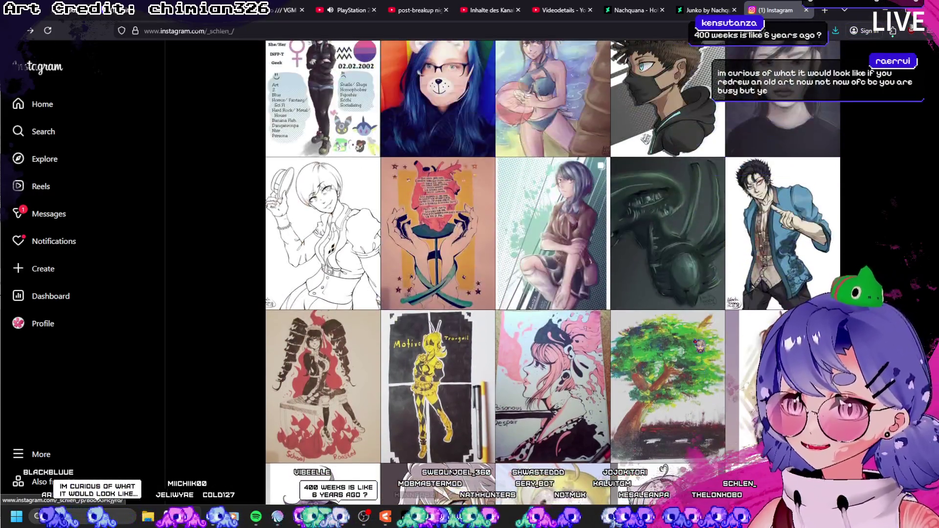
{"action": "scroll", "coordinate": [716, 331], "scroll_direction": "up", "scroll_amount": 2}
{"action": "scroll", "coordinate": [717, 332], "scroll_direction": "up", "scroll_amount": 2}
{"action": "scroll", "coordinate": [716, 332], "scroll_direction": "up", "scroll_amount": 2}
{"action": "scroll", "coordinate": [716, 331], "scroll_direction": "up", "scroll_amount": 2}
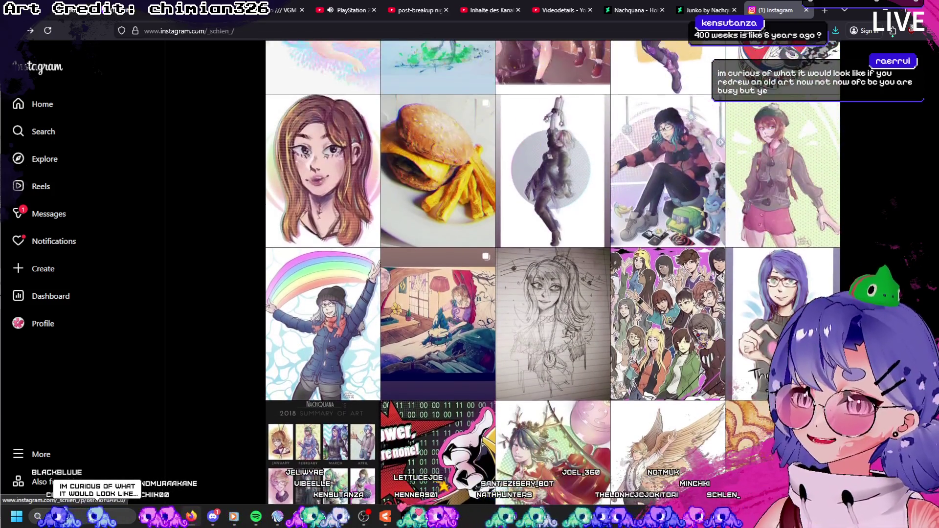
{"action": "scroll", "coordinate": [698, 352], "scroll_direction": "down", "scroll_amount": 1}
Open the angel-wings winged-boy commission post from the profile grid.
{"action": "left_click", "coordinate": [698, 352]}
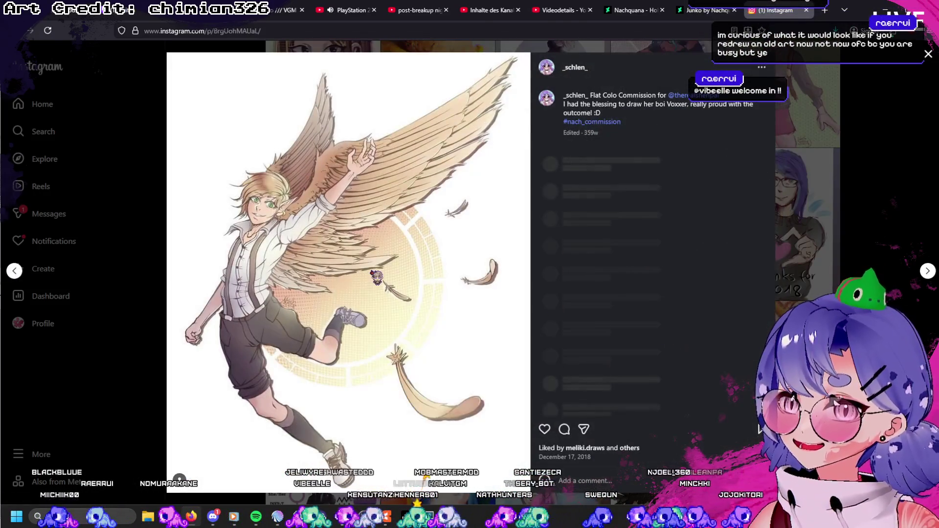
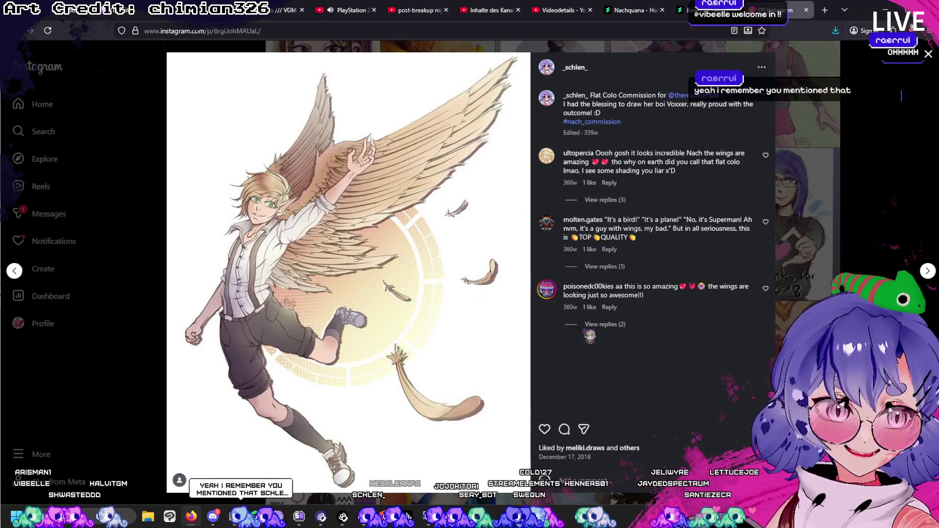
Close the winged-boy post, view the 2018 pointillism rose painting, then return to the grid.
{"action": "left_click", "coordinate": [852, 192]}
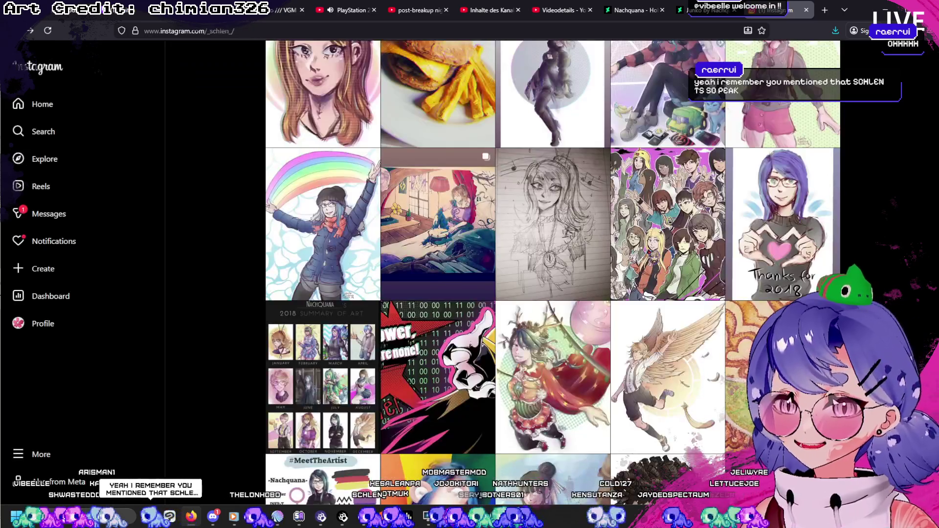
{"action": "scroll", "coordinate": [552, 294], "scroll_direction": "up", "scroll_amount": 2}
{"action": "scroll", "coordinate": [552, 294], "scroll_direction": "up", "scroll_amount": 2}
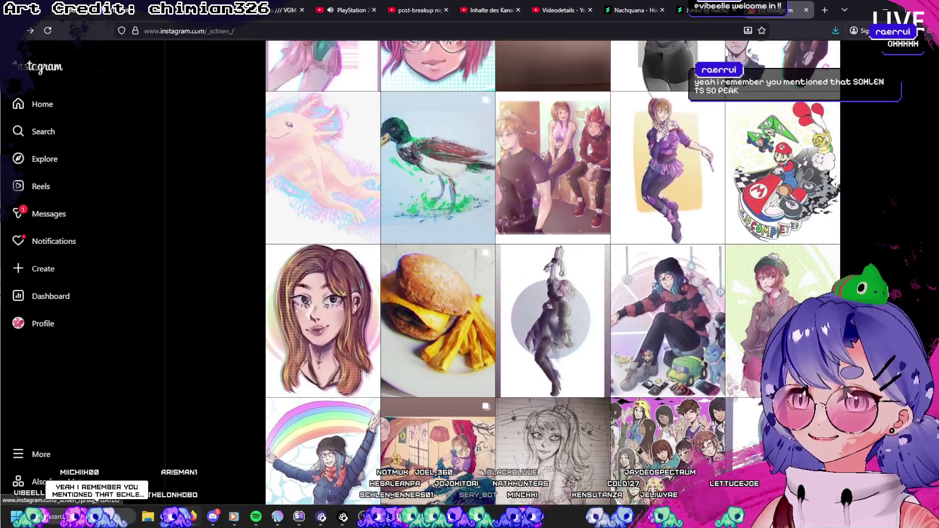
{"action": "scroll", "coordinate": [782, 262], "scroll_direction": "down", "scroll_amount": 5}
{"action": "left_click", "coordinate": [782, 261]}
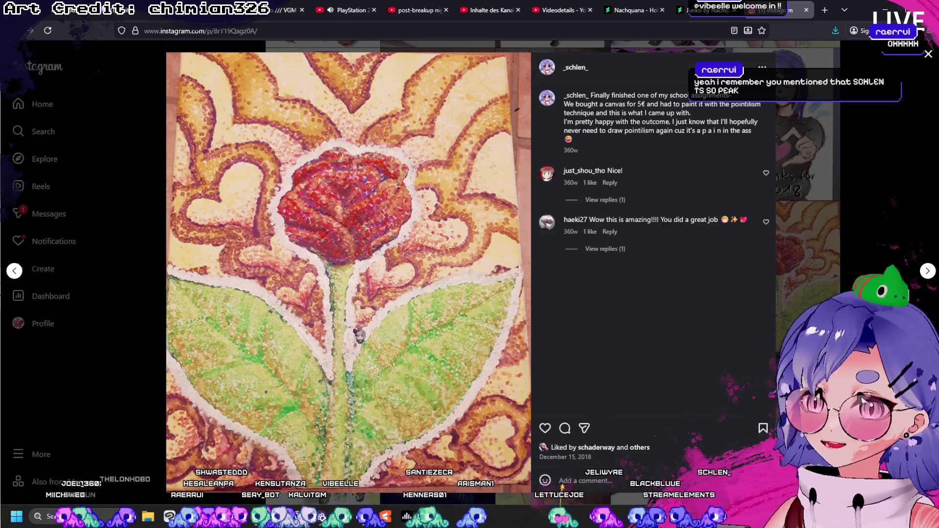
{"action": "key", "text": "Escape"}
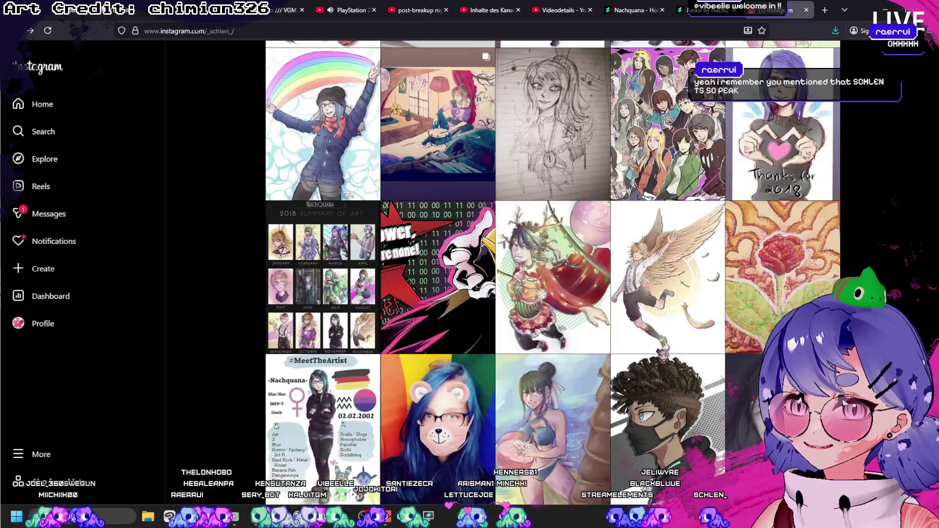
{"action": "scroll", "coordinate": [553, 271], "scroll_direction": "up", "scroll_amount": 2}
{"action": "scroll", "coordinate": [553, 272], "scroll_direction": "up", "scroll_amount": 2}
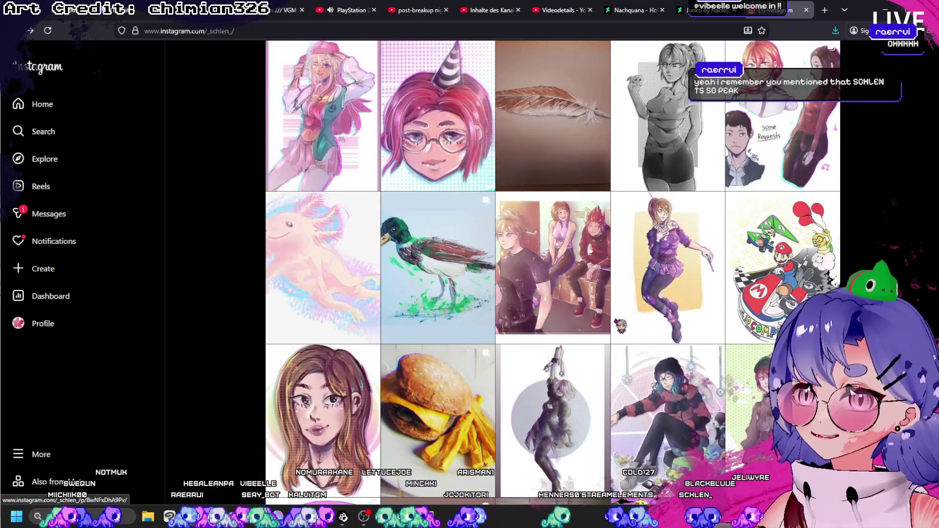
{"action": "scroll", "coordinate": [621, 326], "scroll_direction": "up", "scroll_amount": 3}
{"action": "scroll", "coordinate": [623, 321], "scroll_direction": "up", "scroll_amount": 3}
{"action": "scroll", "coordinate": [624, 317], "scroll_direction": "up", "scroll_amount": 3}
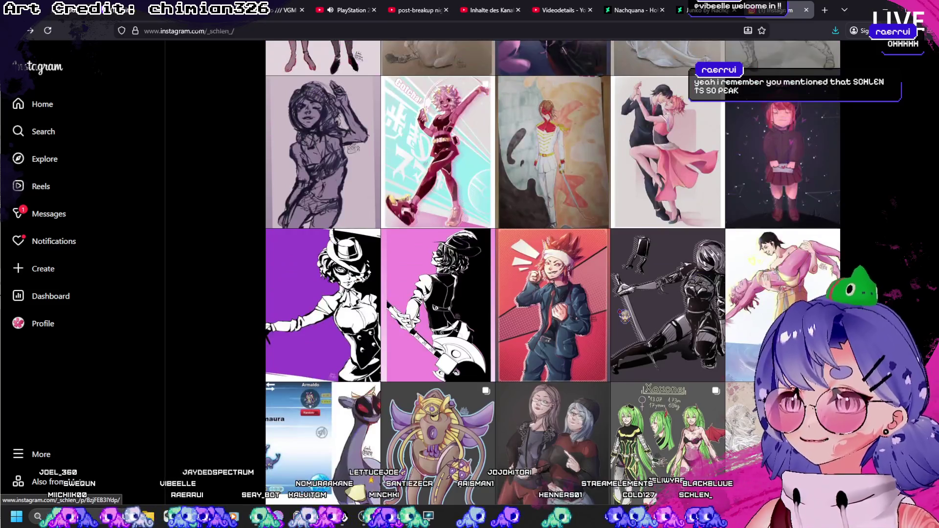
{"action": "scroll", "coordinate": [625, 313], "scroll_direction": "up", "scroll_amount": 3}
{"action": "scroll", "coordinate": [626, 312], "scroll_direction": "up", "scroll_amount": 3}
{"action": "scroll", "coordinate": [627, 308], "scroll_direction": "up", "scroll_amount": 3}
{"action": "scroll", "coordinate": [627, 305], "scroll_direction": "up", "scroll_amount": 3}
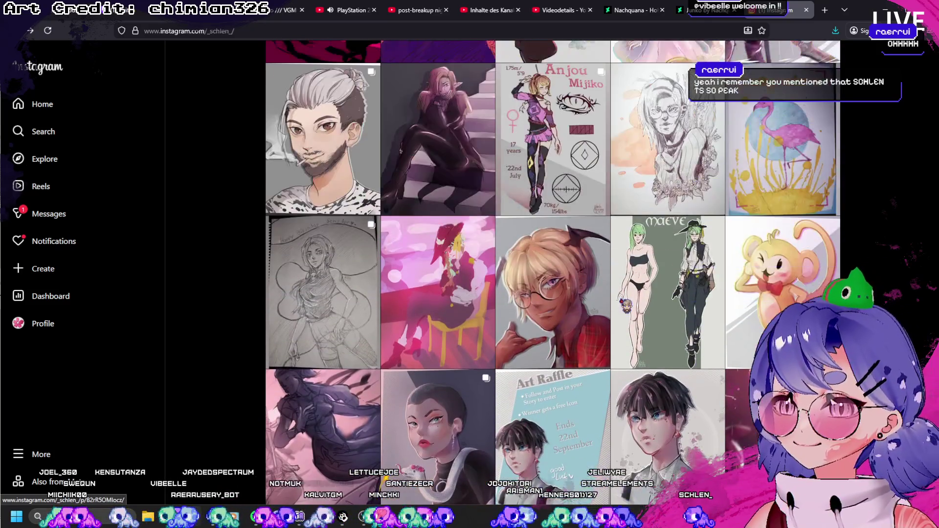
{"action": "scroll", "coordinate": [627, 304], "scroll_direction": "up", "scroll_amount": 3}
{"action": "scroll", "coordinate": [628, 302], "scroll_direction": "up", "scroll_amount": 3}
{"action": "scroll", "coordinate": [629, 301], "scroll_direction": "up", "scroll_amount": 3}
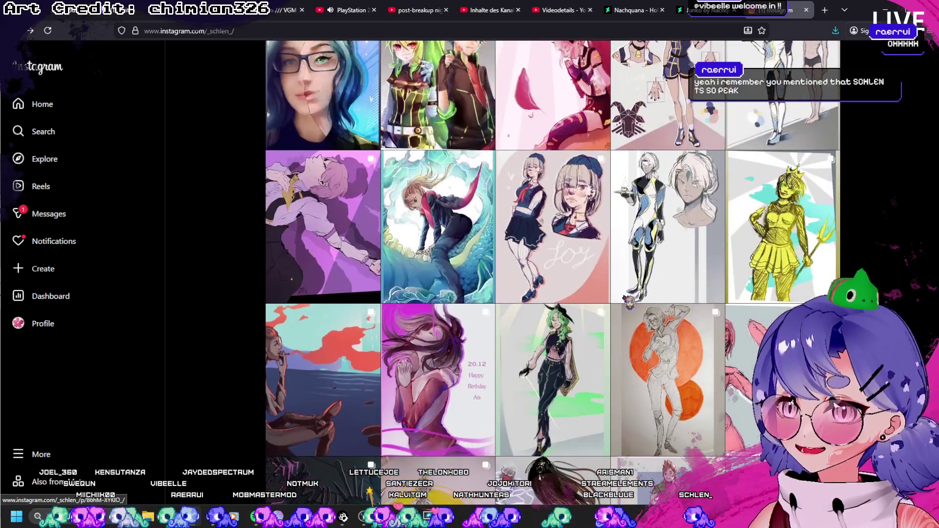
{"action": "scroll", "coordinate": [625, 302], "scroll_direction": "up", "scroll_amount": 3}
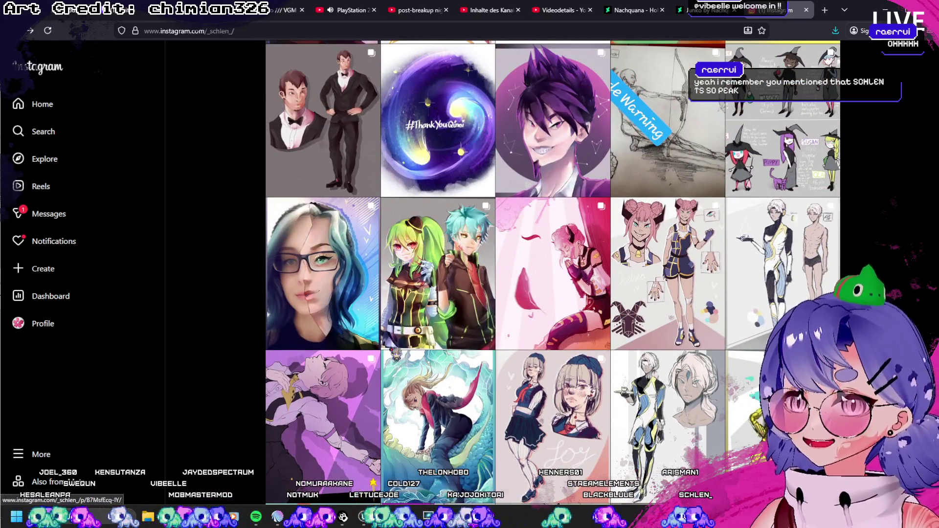
Briefly view the purple artwork post, then bring up the 2020 Aang vs Azula fan-art post.
{"action": "left_click", "coordinate": [298, 408]}
{"action": "key", "text": "Escape"}
{"action": "scroll", "coordinate": [316, 406], "scroll_direction": "up", "scroll_amount": 3}
{"action": "scroll", "coordinate": [316, 405], "scroll_direction": "up", "scroll_amount": 3}
{"action": "scroll", "coordinate": [622, 355], "scroll_direction": "up", "scroll_amount": 1}
{"action": "left_click", "coordinate": [324, 352]}
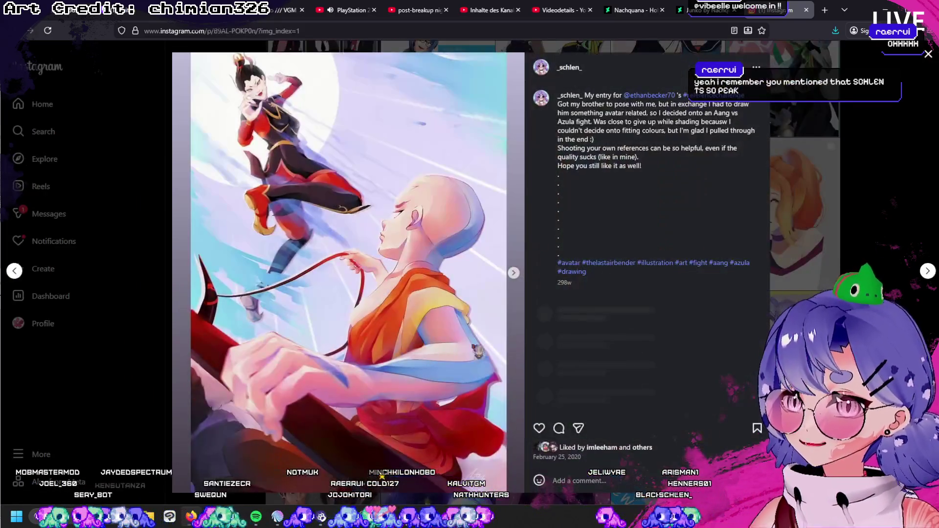
Page through the Aang vs Azula carousel to its reference photo, then move to the neighbouring 2020 headshot scribble post.
{"action": "left_click", "coordinate": [513, 276]}
{"action": "left_click", "coordinate": [515, 277]}
{"action": "left_click", "coordinate": [517, 280]}
{"action": "left_click", "coordinate": [517, 280]}
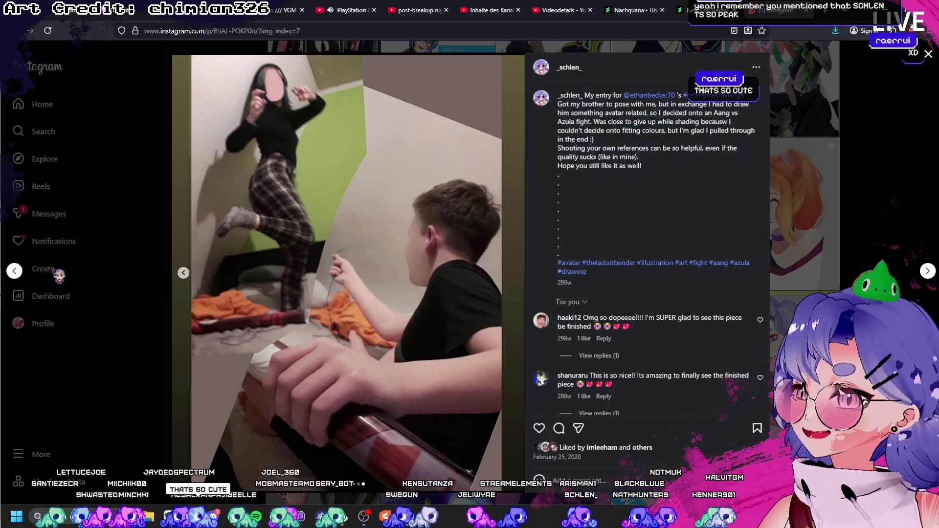
{"action": "left_click", "coordinate": [14, 271]}
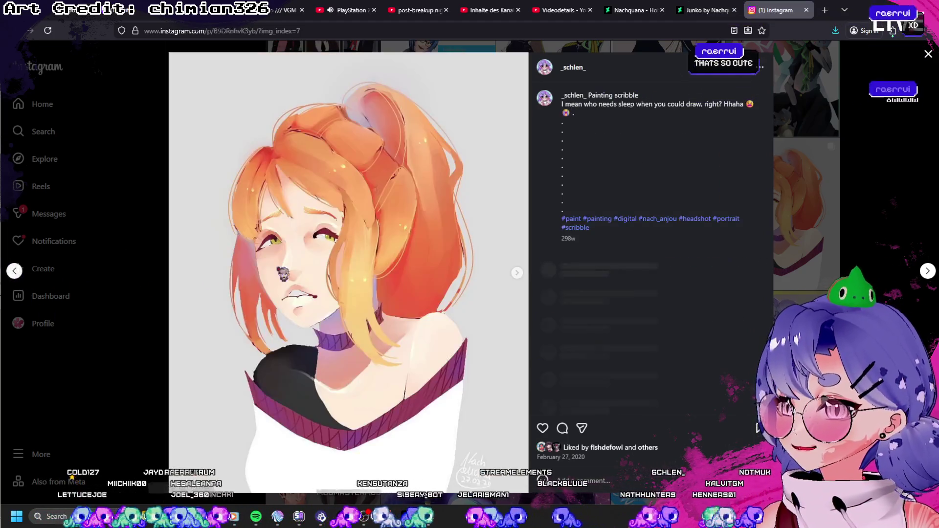
{"action": "key", "text": "Escape"}
{"action": "scroll", "coordinate": [526, 372], "scroll_direction": "up", "scroll_amount": 3}
{"action": "scroll", "coordinate": [554, 255], "scroll_direction": "up", "scroll_amount": 1}
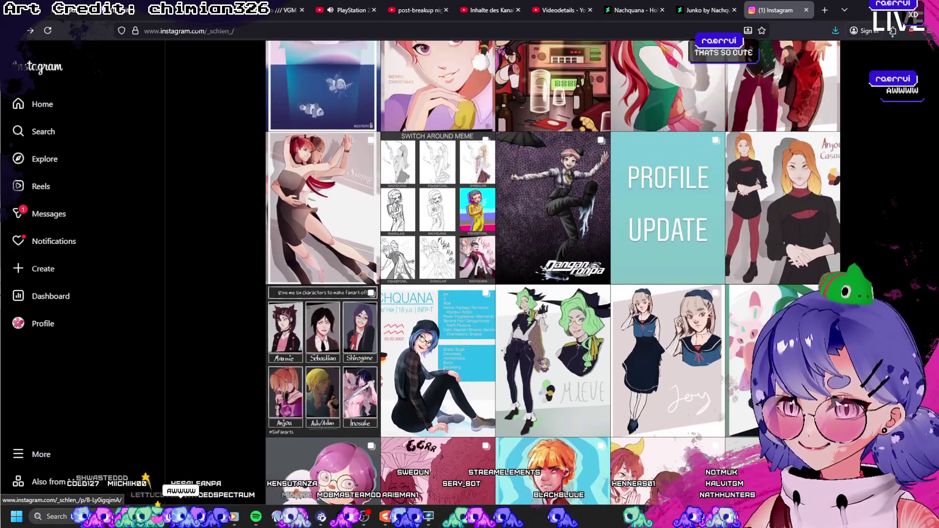
{"action": "scroll", "coordinate": [554, 254], "scroll_direction": "up", "scroll_amount": 2}
{"action": "scroll", "coordinate": [553, 254], "scroll_direction": "up", "scroll_amount": 2}
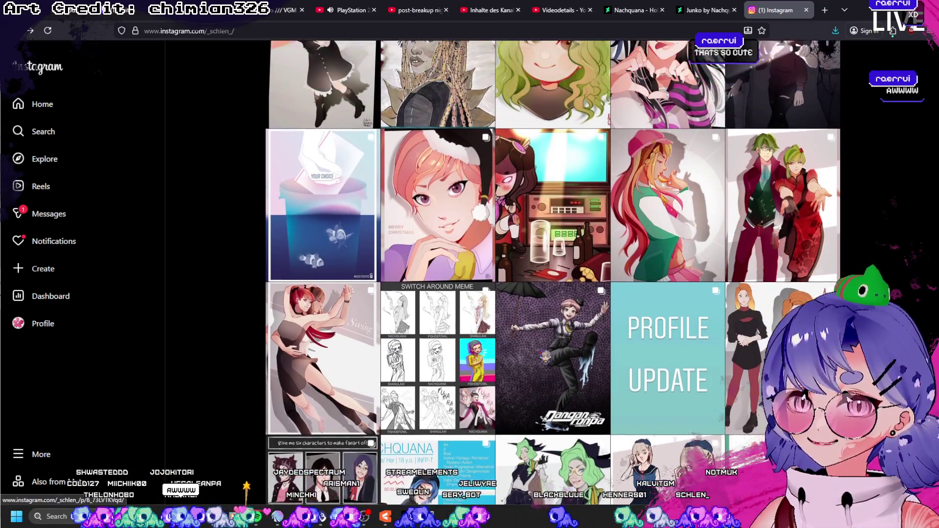
{"action": "left_click", "coordinate": [781, 400]}
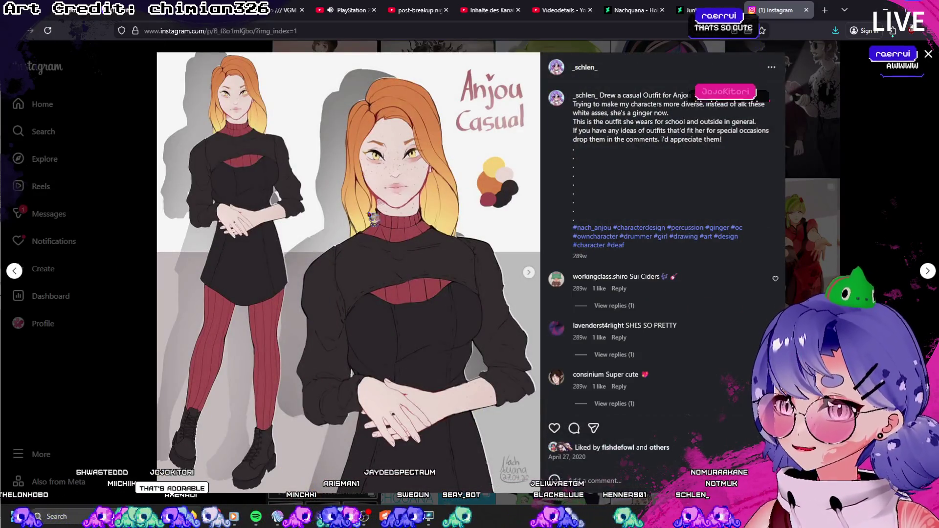
{"action": "left_click", "coordinate": [871, 159]}
{"action": "scroll", "coordinate": [871, 159], "scroll_direction": "up", "scroll_amount": 1}
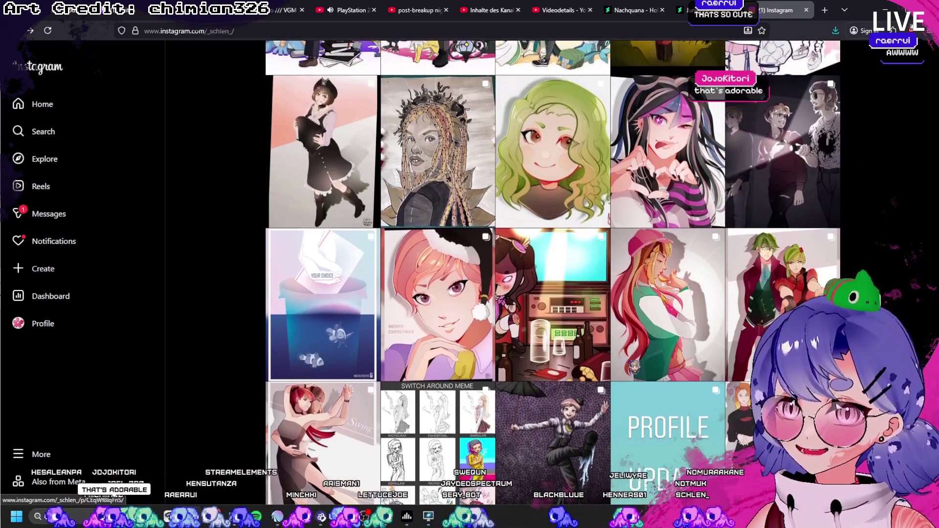
{"action": "left_click", "coordinate": [667, 169]}
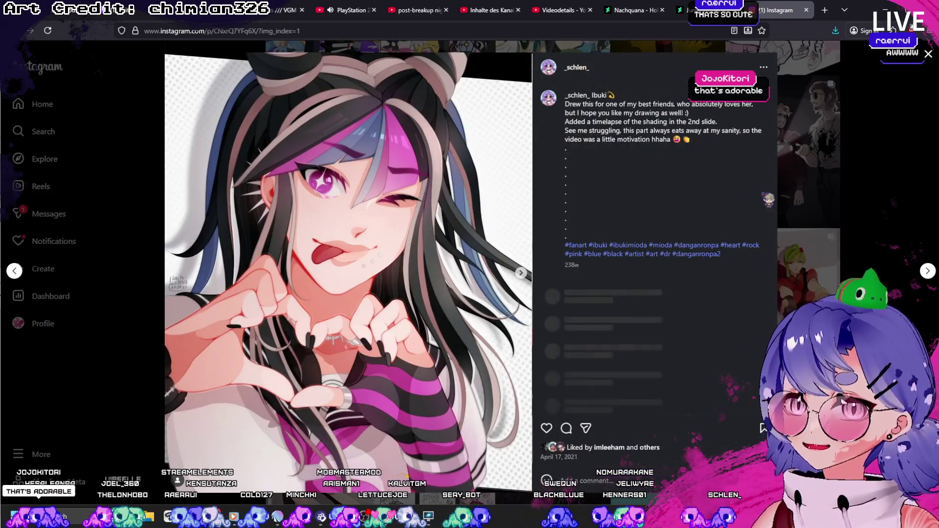
{"action": "left_click", "coordinate": [836, 222]}
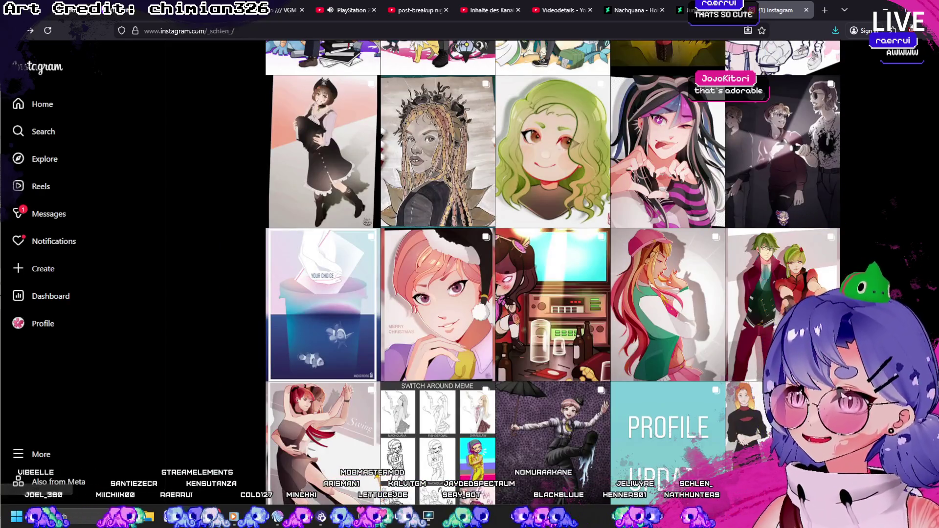
{"action": "scroll", "coordinate": [614, 343], "scroll_direction": "down", "scroll_amount": 2}
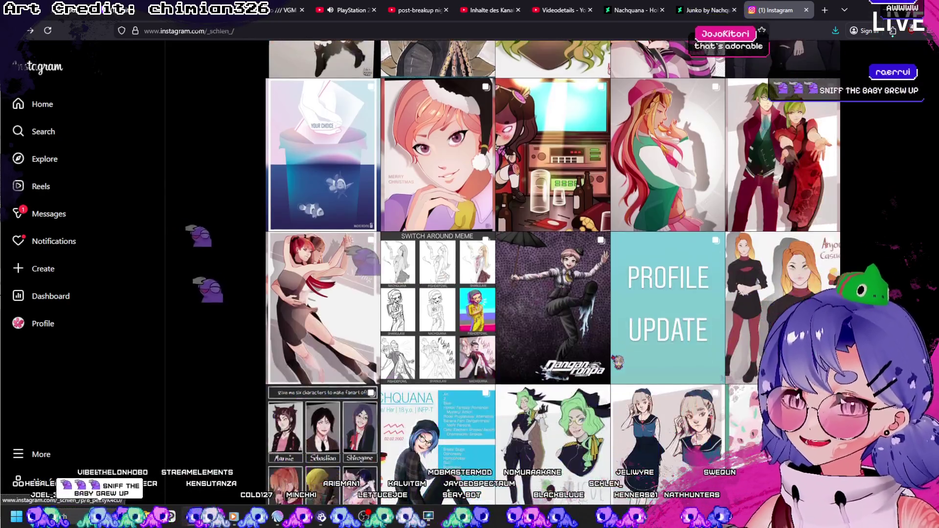
{"action": "scroll", "coordinate": [658, 321], "scroll_direction": "down", "scroll_amount": 2}
{"action": "scroll", "coordinate": [658, 321], "scroll_direction": "down", "scroll_amount": 3}
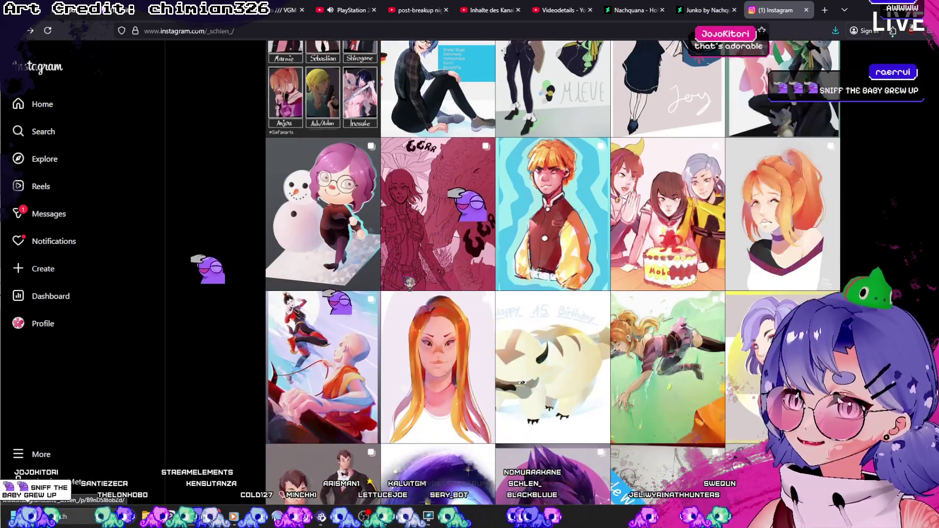
{"action": "scroll", "coordinate": [552, 254], "scroll_direction": "up", "scroll_amount": 2}
{"action": "scroll", "coordinate": [552, 254], "scroll_direction": "up", "scroll_amount": 2}
{"action": "scroll", "coordinate": [552, 255], "scroll_direction": "up", "scroll_amount": 2}
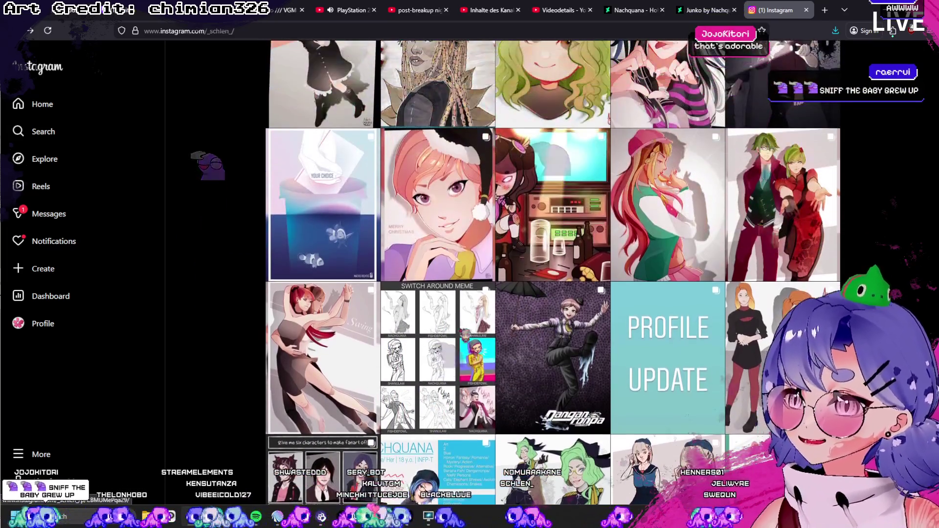
{"action": "scroll", "coordinate": [455, 336], "scroll_direction": "up", "scroll_amount": 2}
{"action": "scroll", "coordinate": [455, 336], "scroll_direction": "up", "scroll_amount": 2}
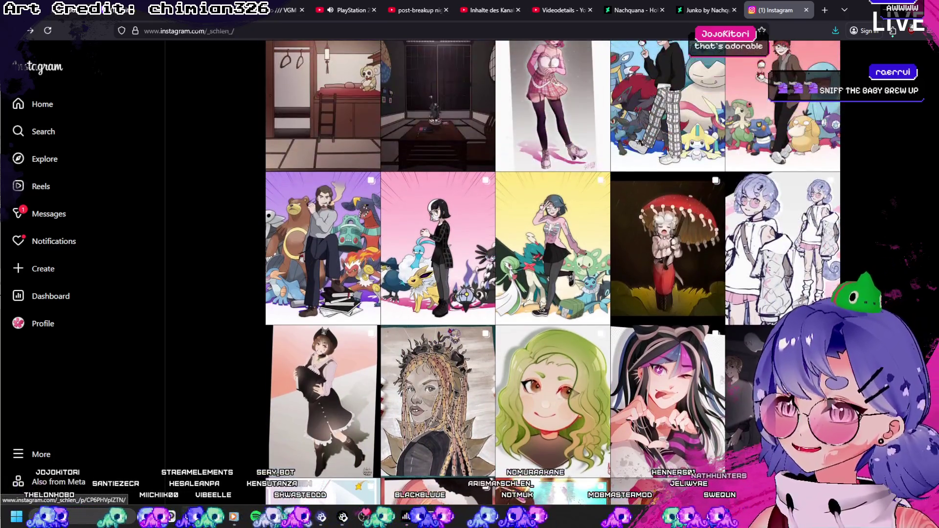
{"action": "scroll", "coordinate": [455, 335], "scroll_direction": "up", "scroll_amount": 1}
{"action": "scroll", "coordinate": [489, 332], "scroll_direction": "up", "scroll_amount": 2}
Bring up the 2022 Pokémon trainer drawing post with Gardevoir and Vaporeon.
{"action": "left_click", "coordinate": [514, 411]}
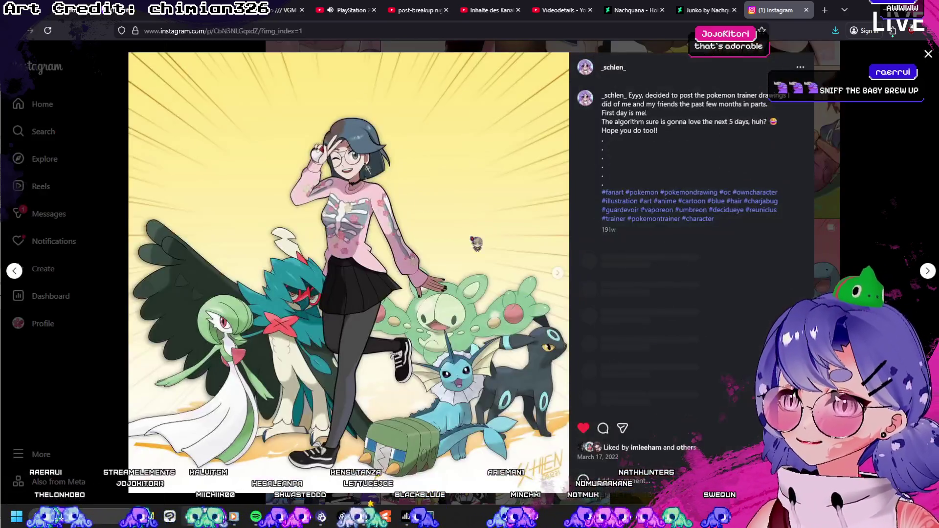
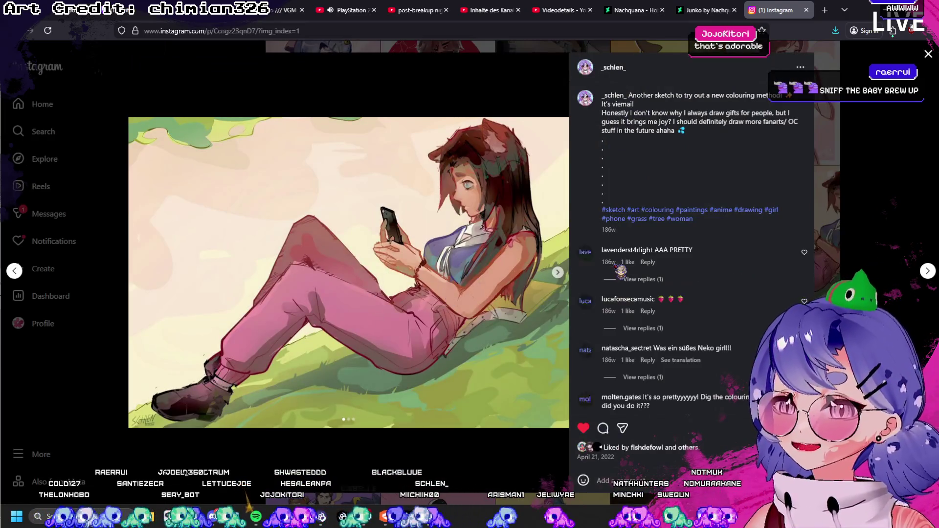
Close the sketch post and start the artist's 'Absence' story highlight from the profile.
{"action": "left_click", "coordinate": [231, 496]}
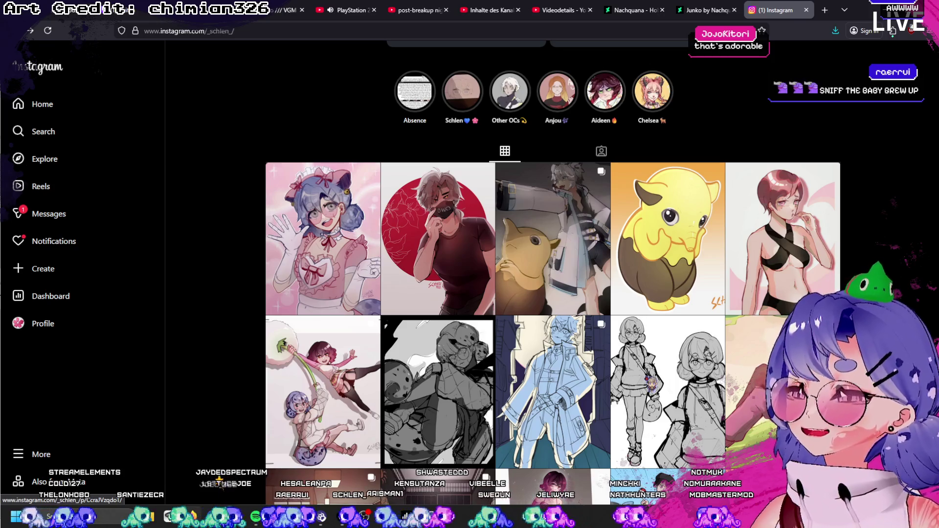
{"action": "scroll", "coordinate": [552, 294], "scroll_direction": "up", "scroll_amount": 2}
{"action": "scroll", "coordinate": [552, 294], "scroll_direction": "down", "scroll_amount": 2}
{"action": "scroll", "coordinate": [552, 293], "scroll_direction": "down", "scroll_amount": 4}
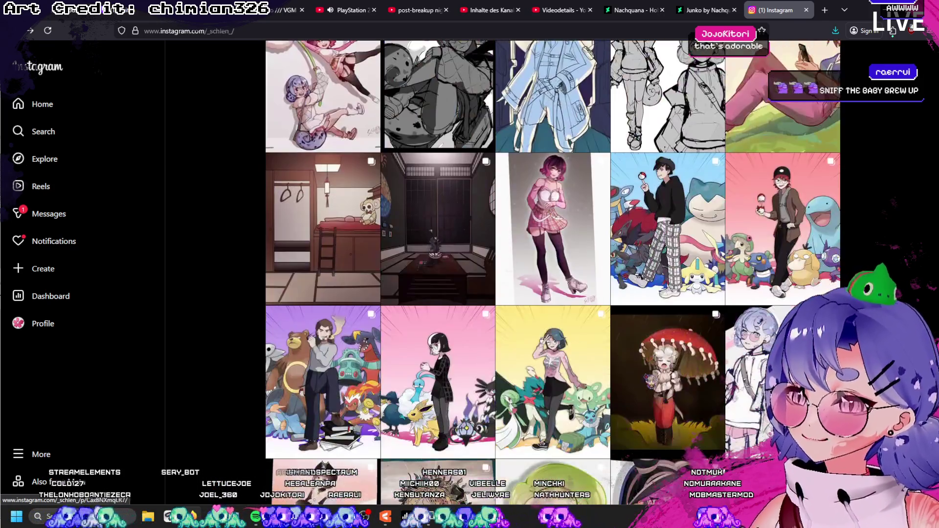
{"action": "scroll", "coordinate": [649, 379], "scroll_direction": "up", "scroll_amount": 4}
{"action": "scroll", "coordinate": [648, 378], "scroll_direction": "up", "scroll_amount": 3}
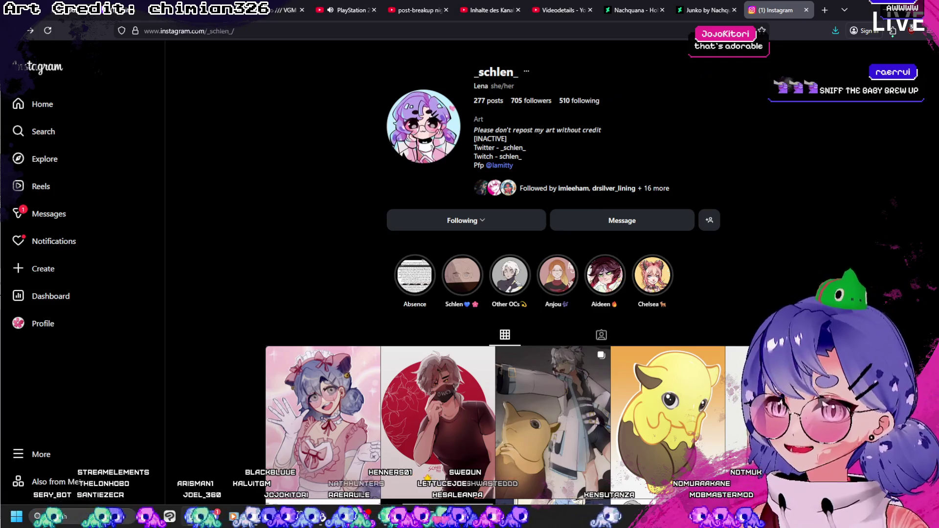
{"action": "left_click", "coordinate": [425, 267]}
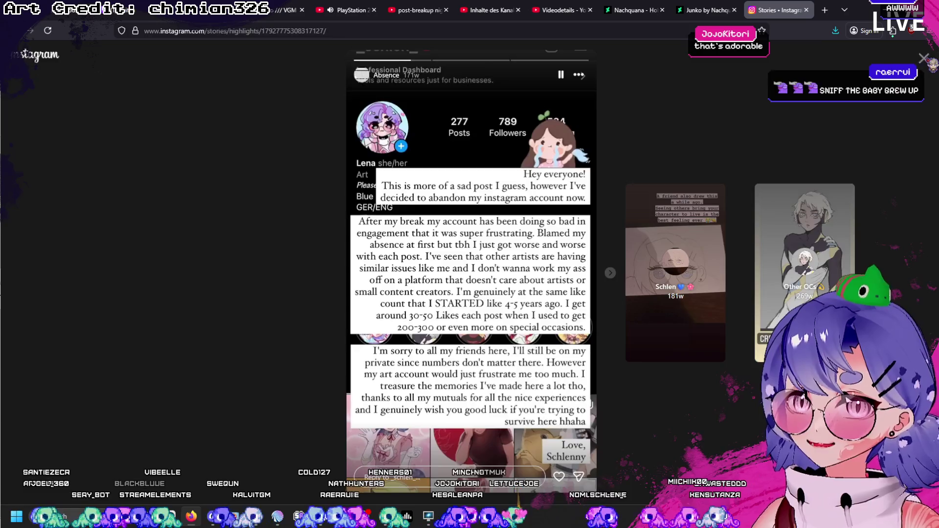
Close the Absence highlight and switch to the Live2D editor with the cherry-tree scene.
{"action": "left_click", "coordinate": [924, 58]}
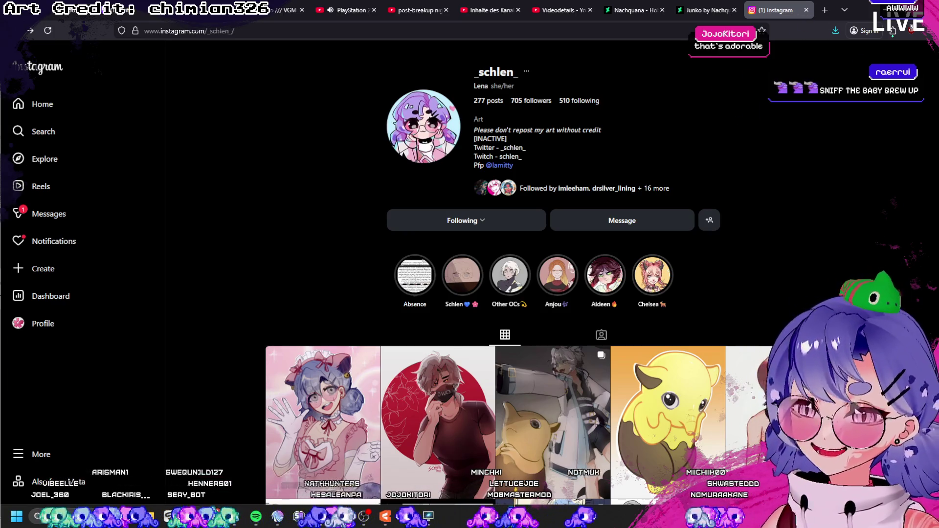
{"action": "key", "text": "alt+Tab"}
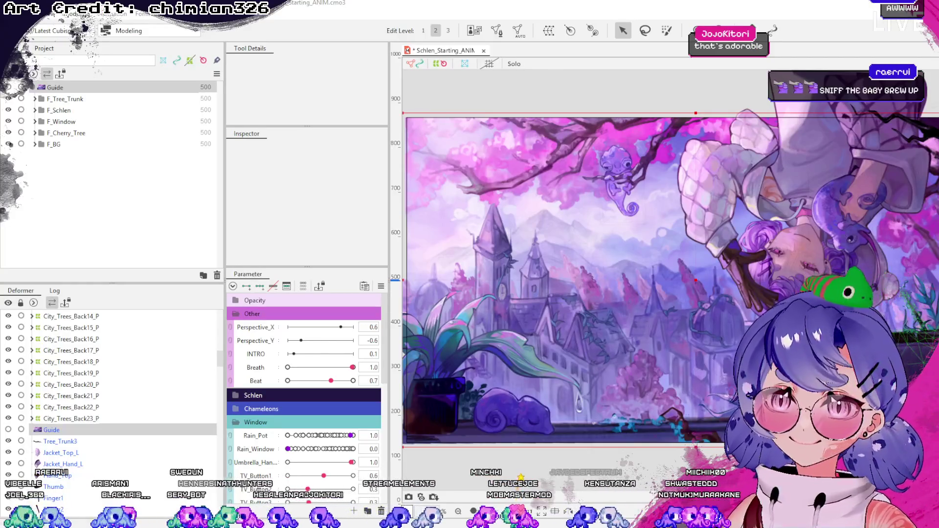